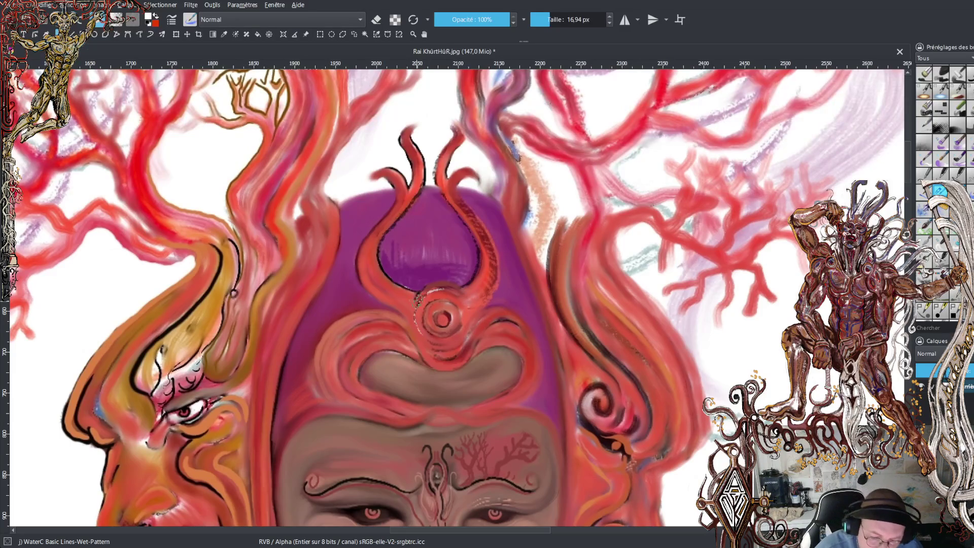
Paint a faint stroke along the purple shape's lower edge and undo the stray white highlight.
drag(419, 290, 454, 282)
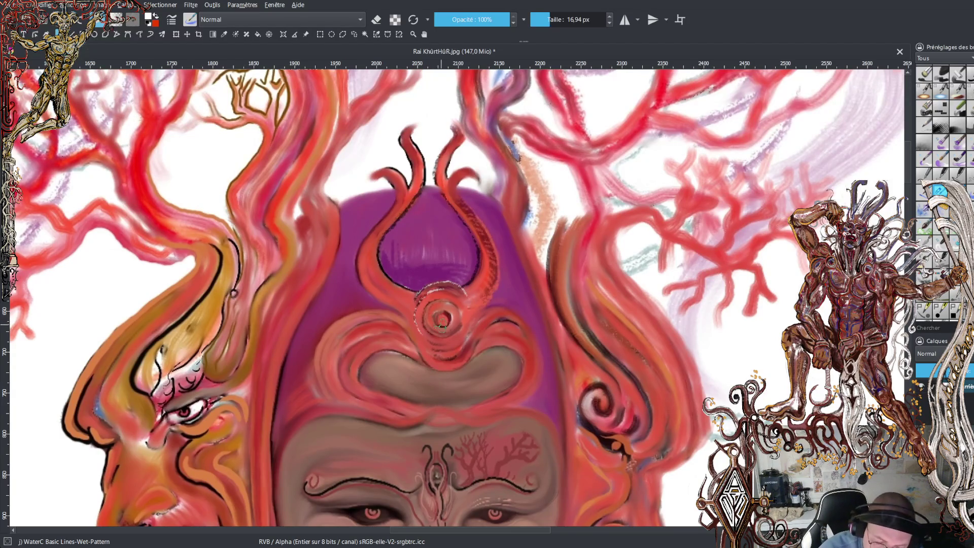
drag(441, 321, 443, 316)
key(ctrl+z)
Sample the dark ear colour and draw a thin dark line up the purple dome's left edge.
ctrl+click(612, 441)
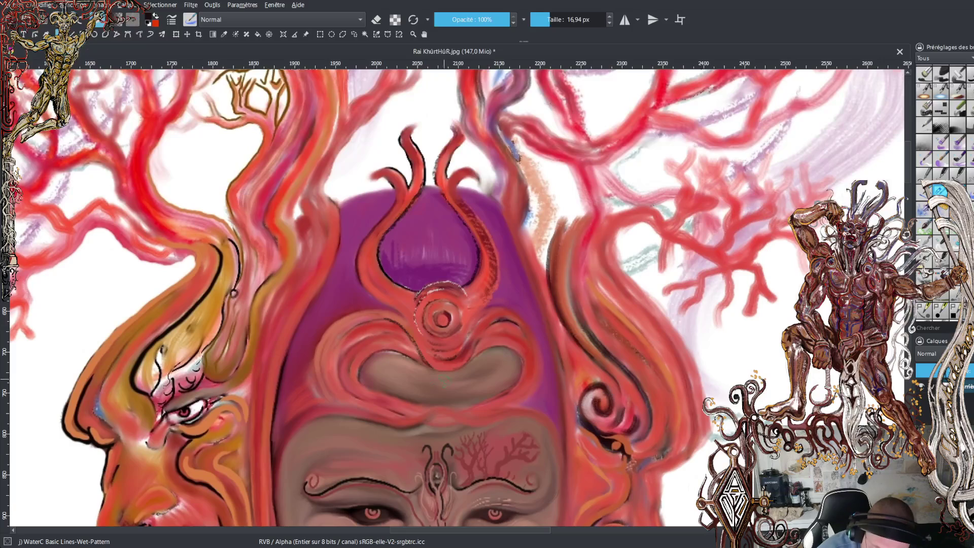
drag(432, 367, 439, 369)
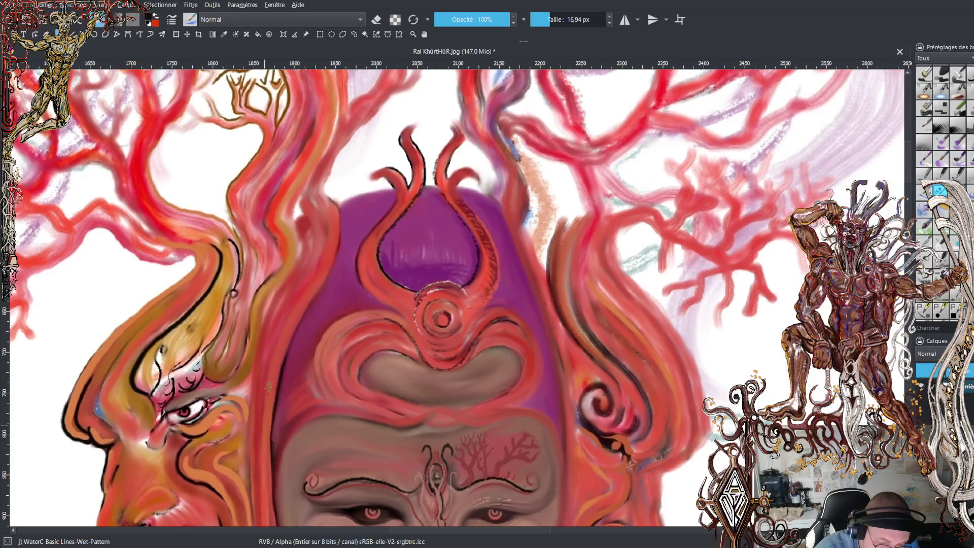
key(ctrl+j)
drag(290, 315, 330, 225)
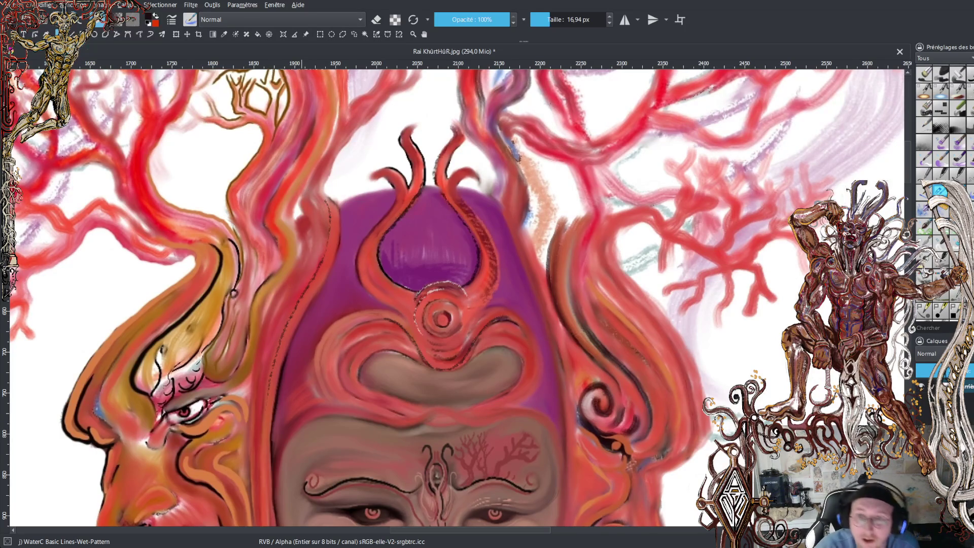
key(ctrl+e)
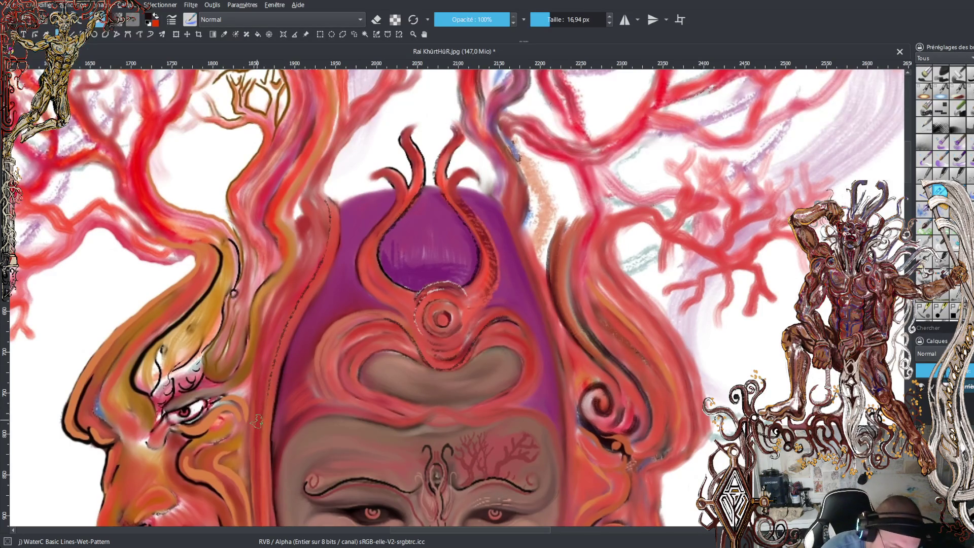
Paint three upward dotted dark strokes from the dome's lower-left edge to its top.
drag(269, 338, 306, 261)
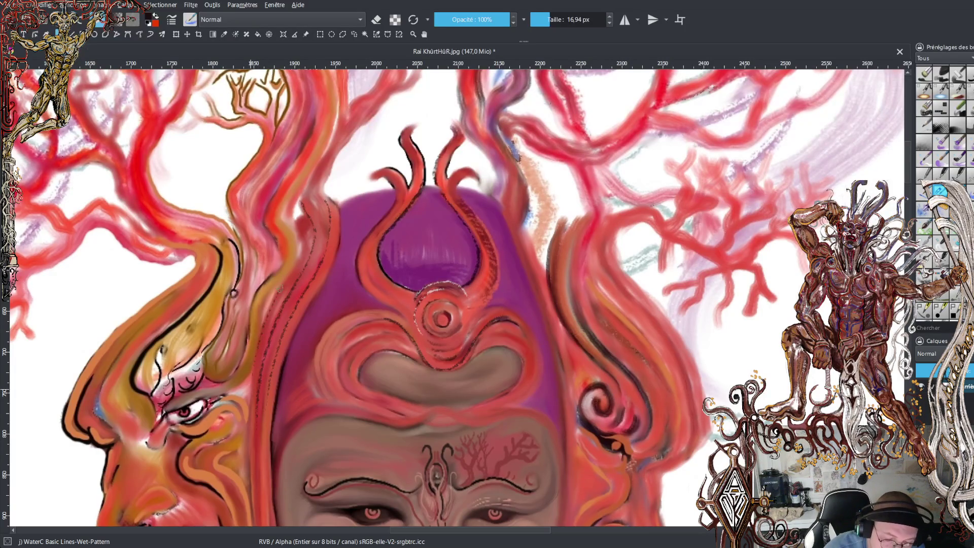
mouse_move(300, 241)
mouse_down()
mouse_move(296, 199)
mouse_move(333, 136)
mouse_up()
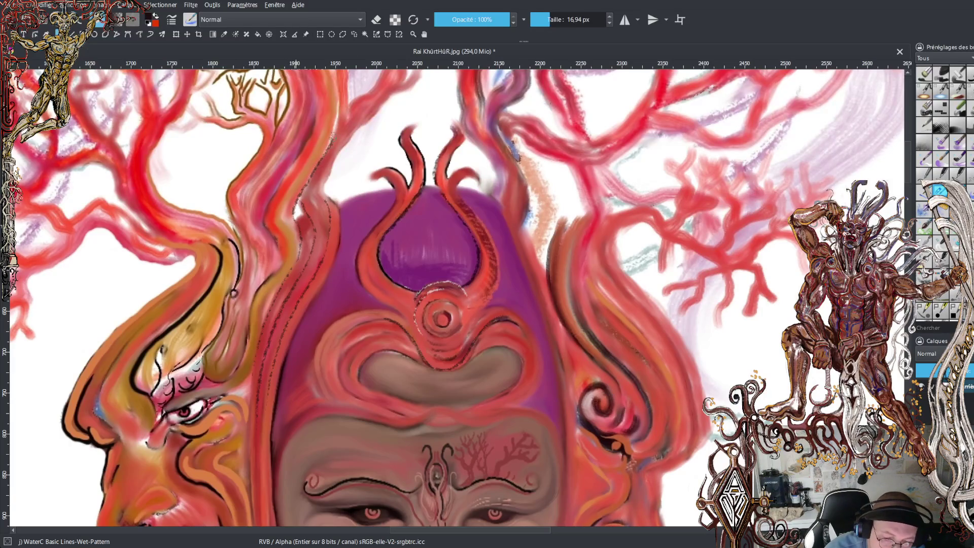
mouse_move(329, 197)
mouse_down()
mouse_move(338, 152)
mouse_move(363, 127)
mouse_up()
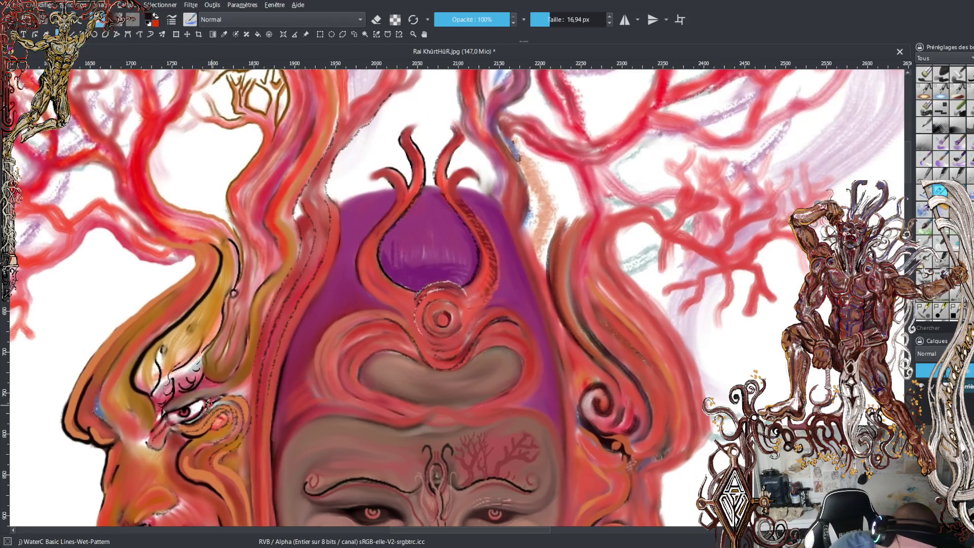
Mark the left eye corner dark, then give the forehead spiral a red dot and darker red rim.
drag(160, 437, 156, 440)
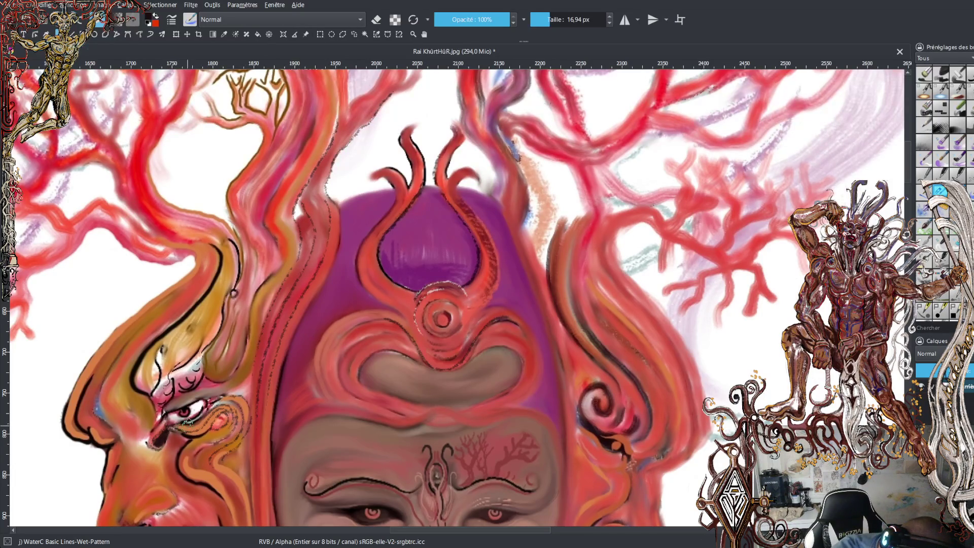
key(x)
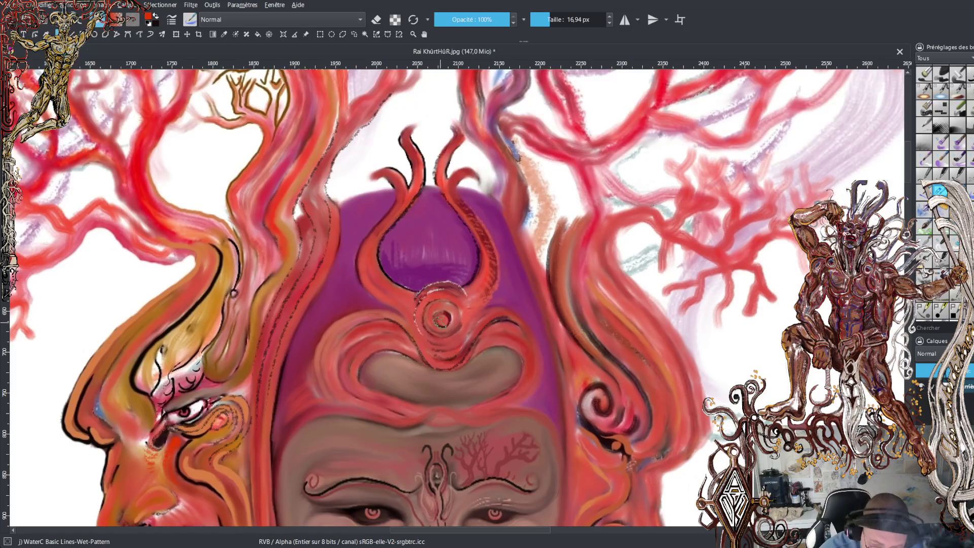
drag(440, 321, 429, 320)
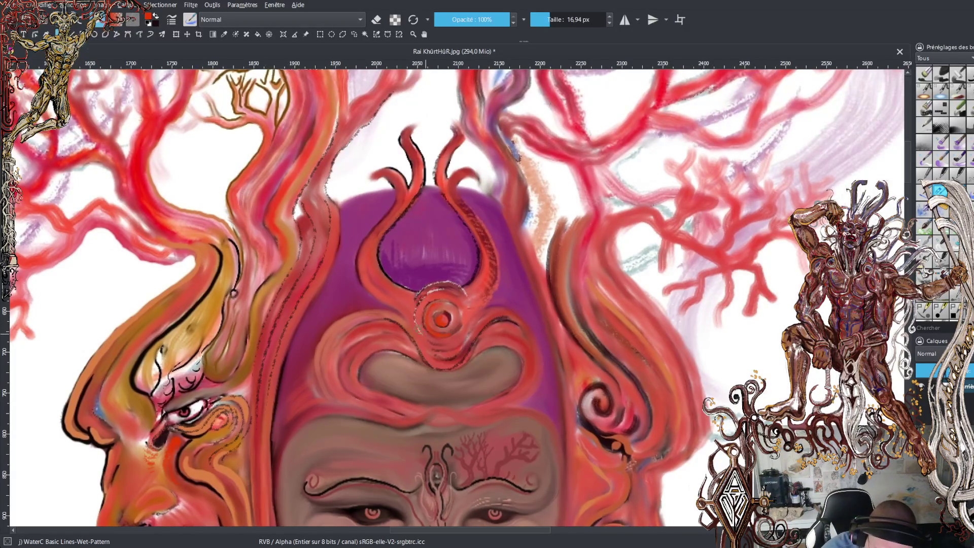
drag(416, 321, 423, 336)
mouse_move(415, 299)
mouse_down()
mouse_move(436, 290)
mouse_move(416, 303)
mouse_up()
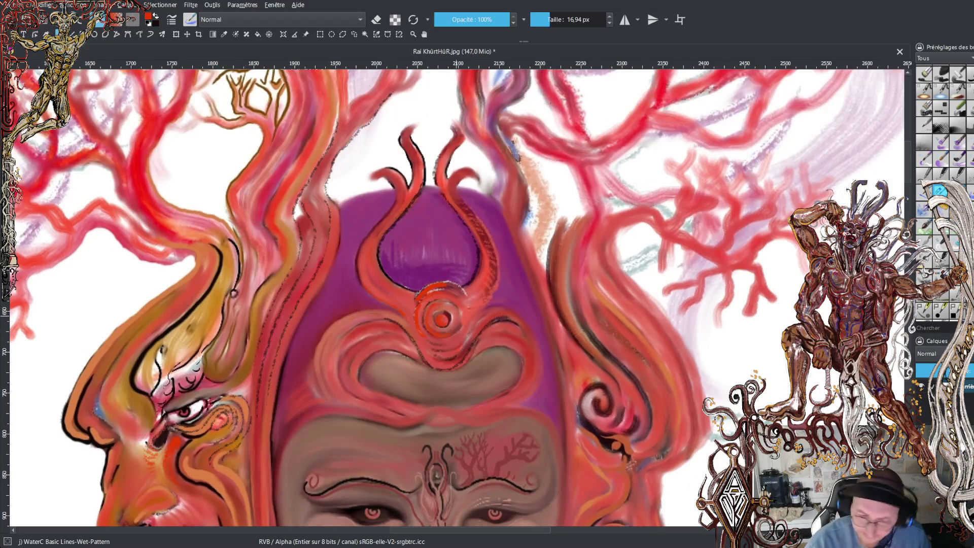
Set up black paint with the Ink brush 25 preset at about 9 px.
key(x)
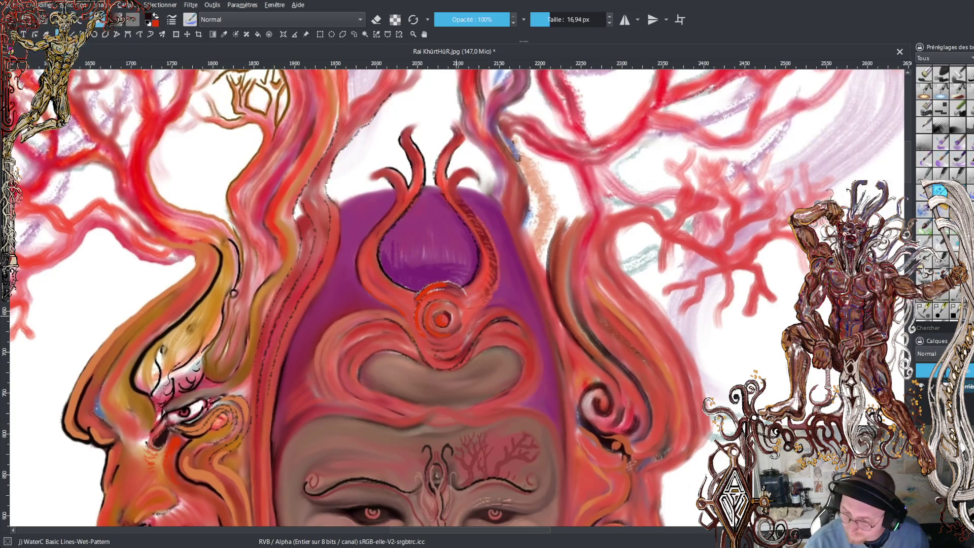
key(slash)
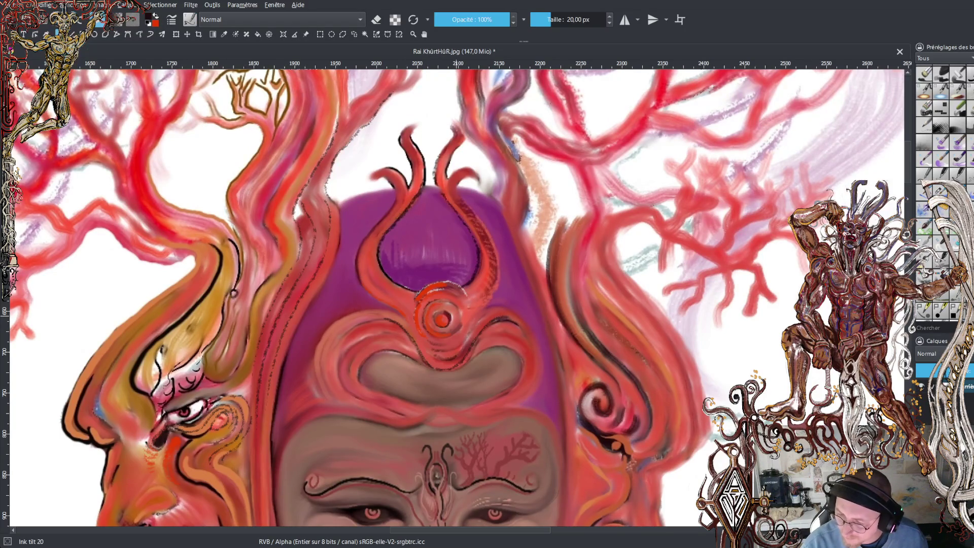
key(period)
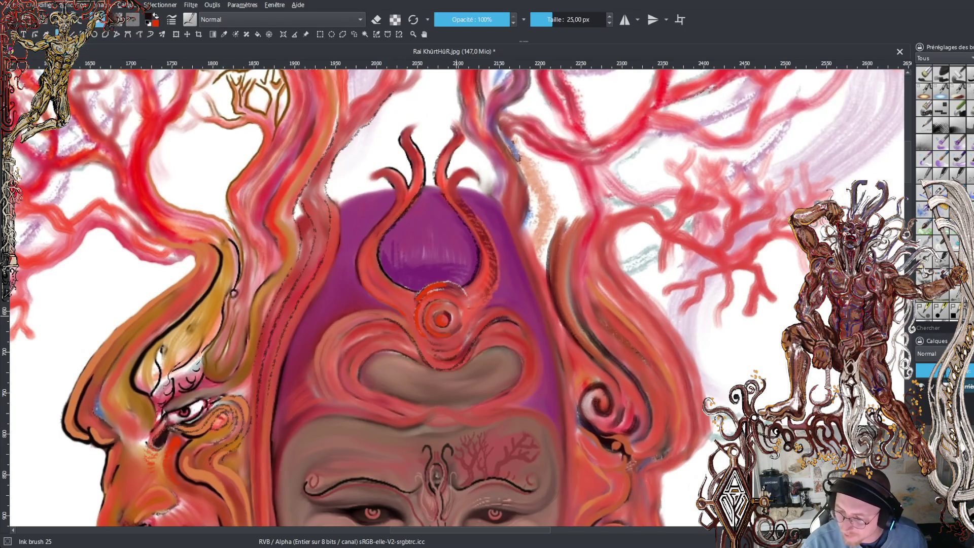
click(547, 17)
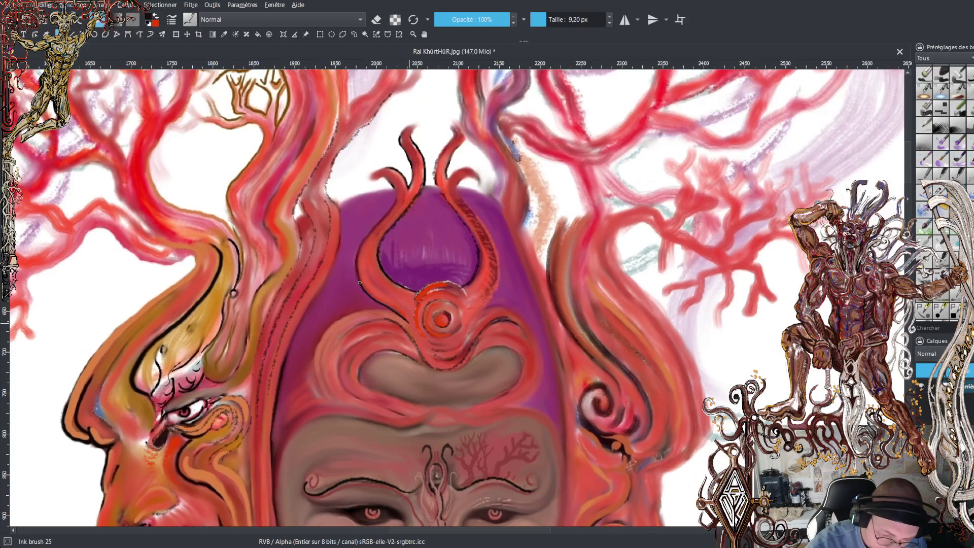
Ink dark lines along the dome's left edge and left flame tip, plus a dot at its right tip.
drag(359, 250, 395, 202)
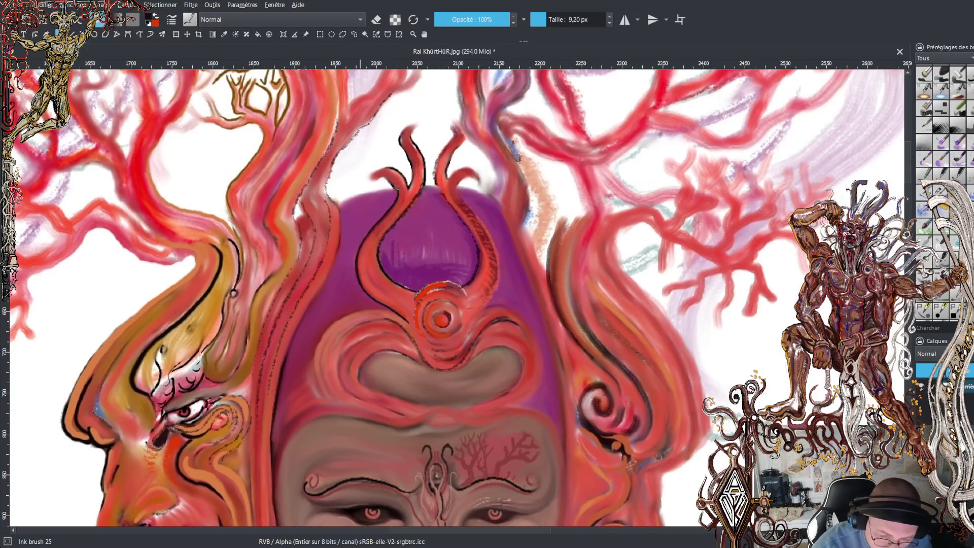
drag(371, 189, 396, 190)
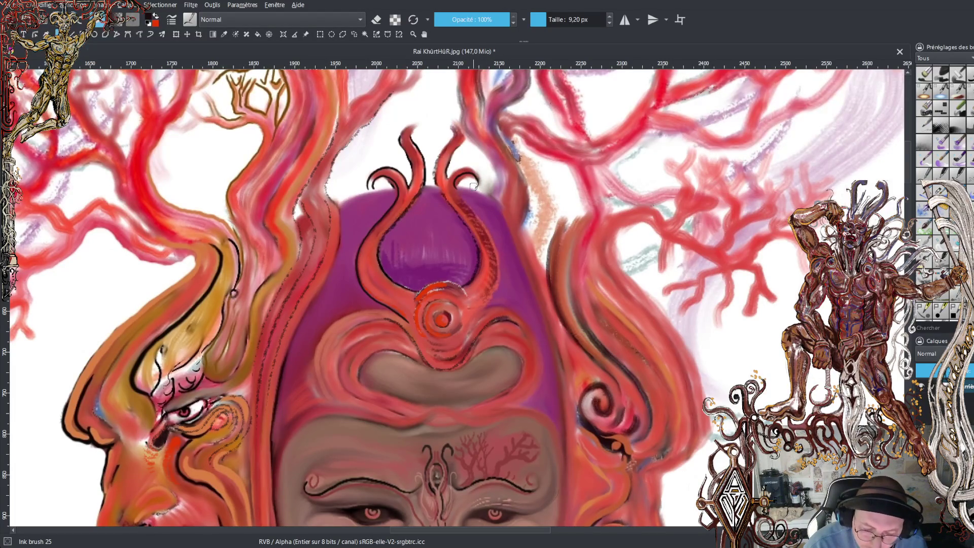
click(474, 170)
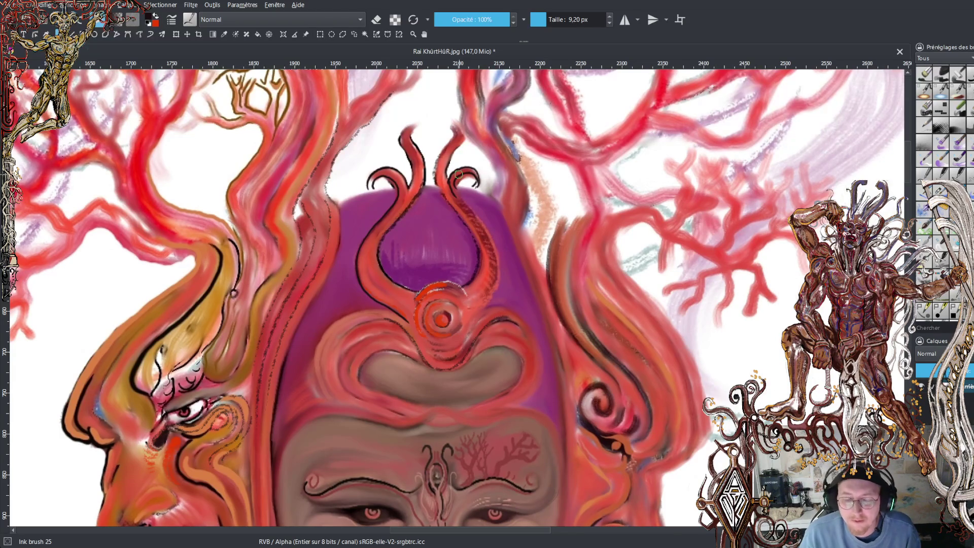
Darken the centre of the red forehead ornament with the Ink brush 25.
scroll(456, 294, down, 3)
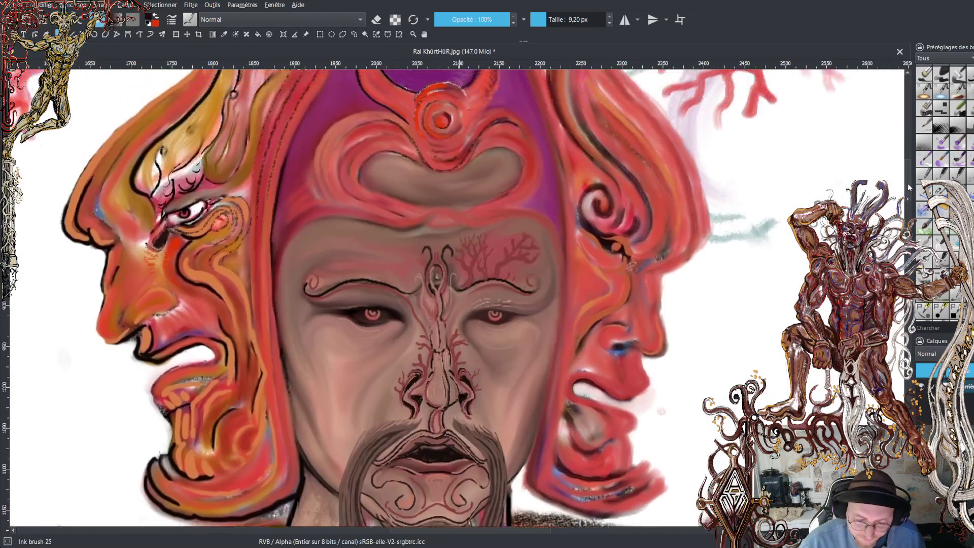
scroll(457, 294, up, 3)
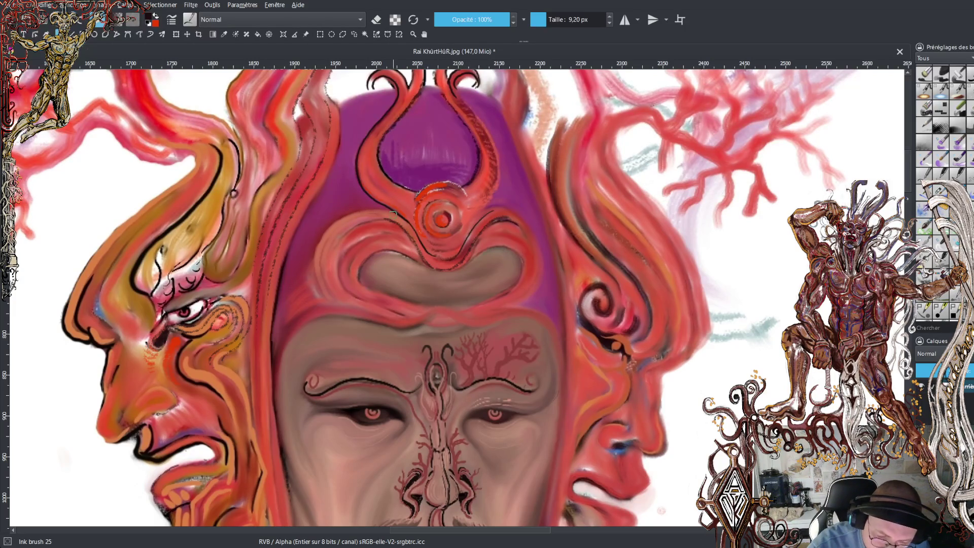
key(ctrl+j)
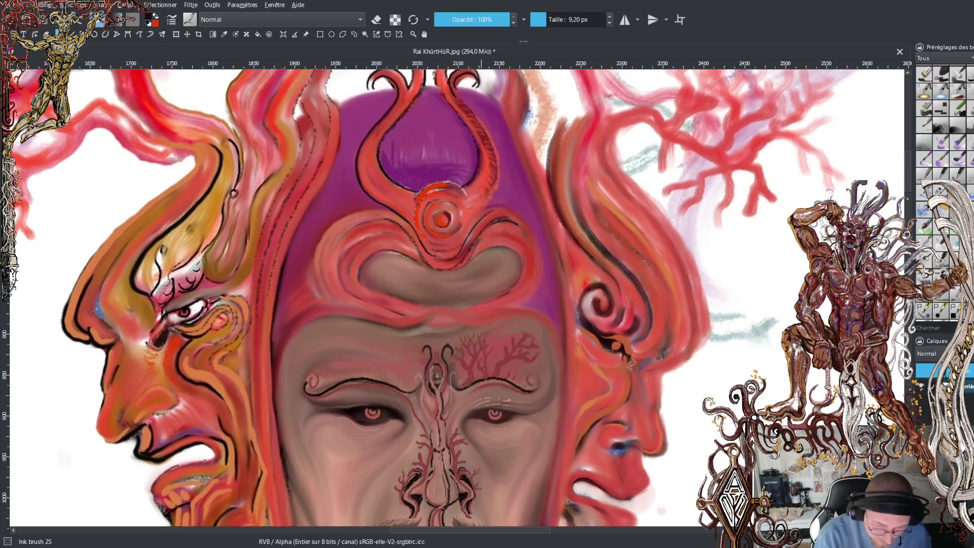
key(ctrl+z)
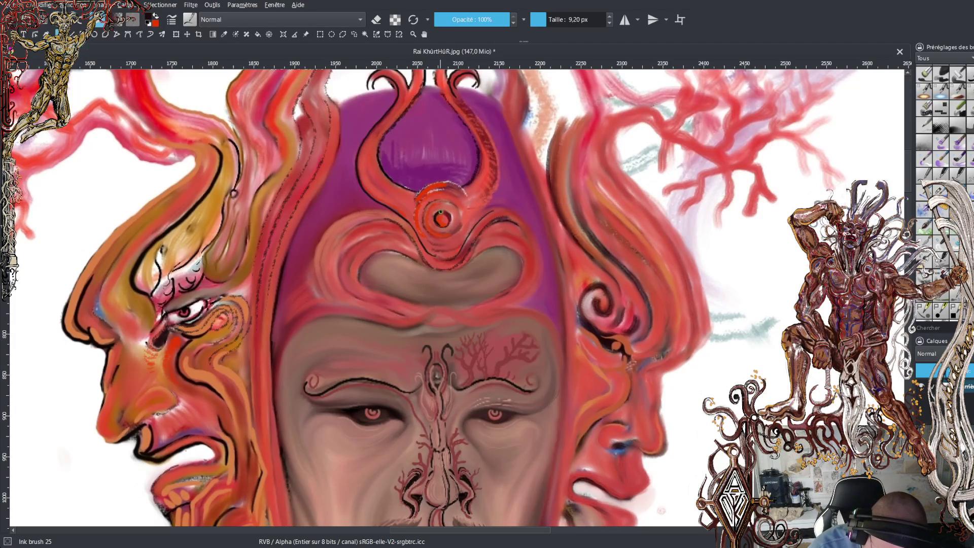
drag(439, 222, 444, 211)
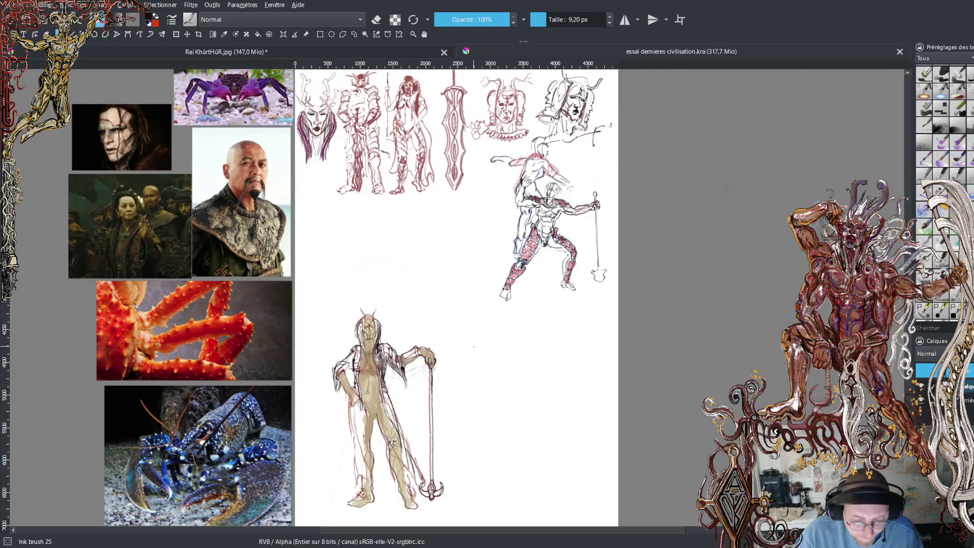
Pan and zoom the sketch sheet until the horned figure leaning on the staff is centred.
drag(473, 348, 542, 263)
scroll(542, 263, up, 5)
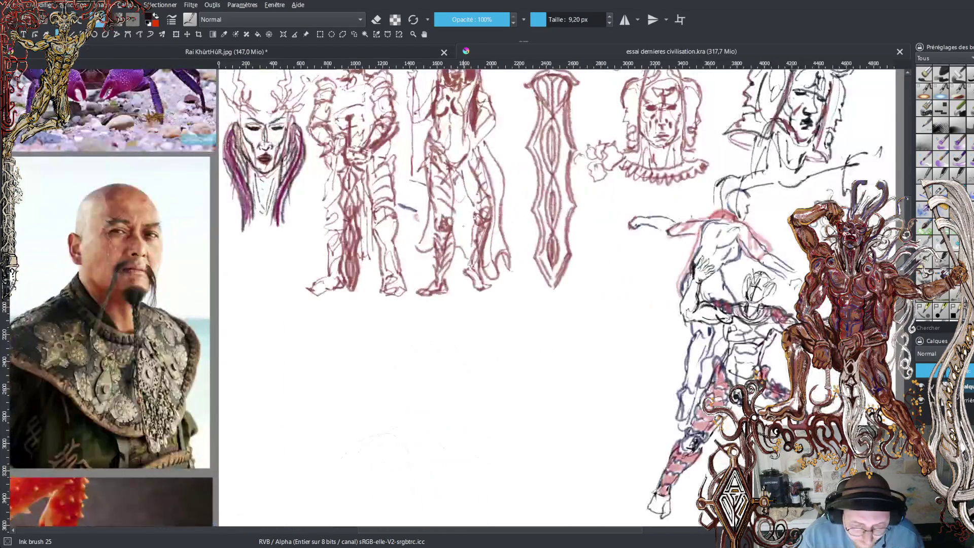
scroll(545, 274, down, 1)
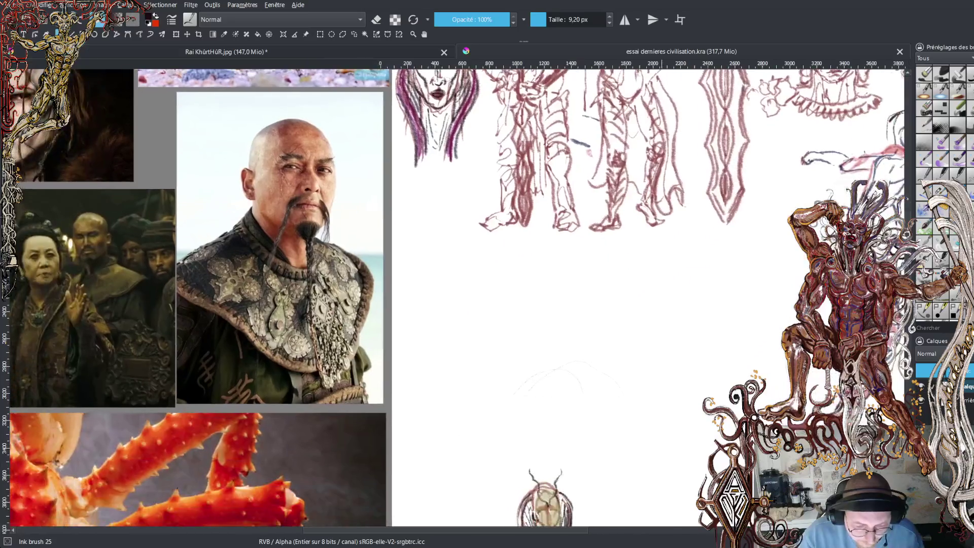
scroll(546, 274, down, 4)
drag(633, 272, 540, 189)
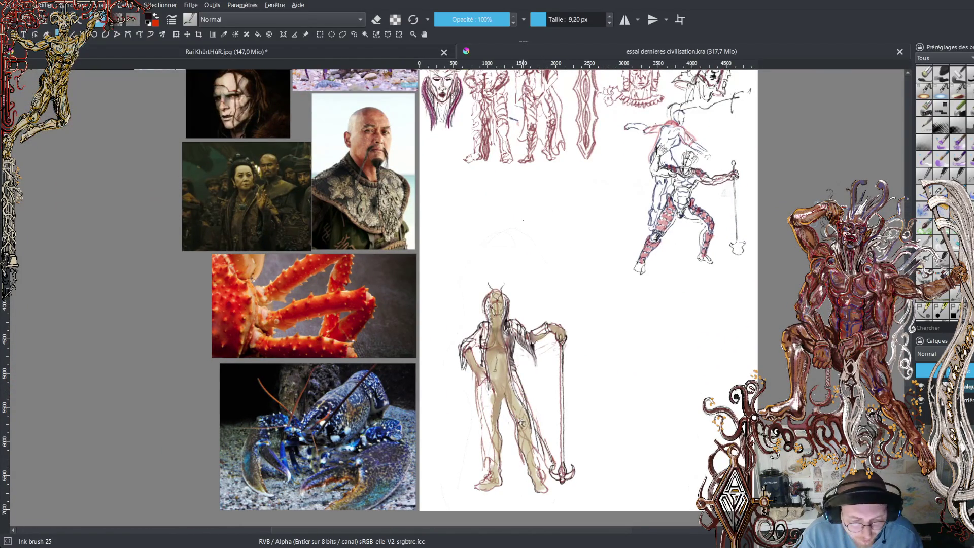
drag(523, 220, 496, 220)
scroll(470, 205, up, 2)
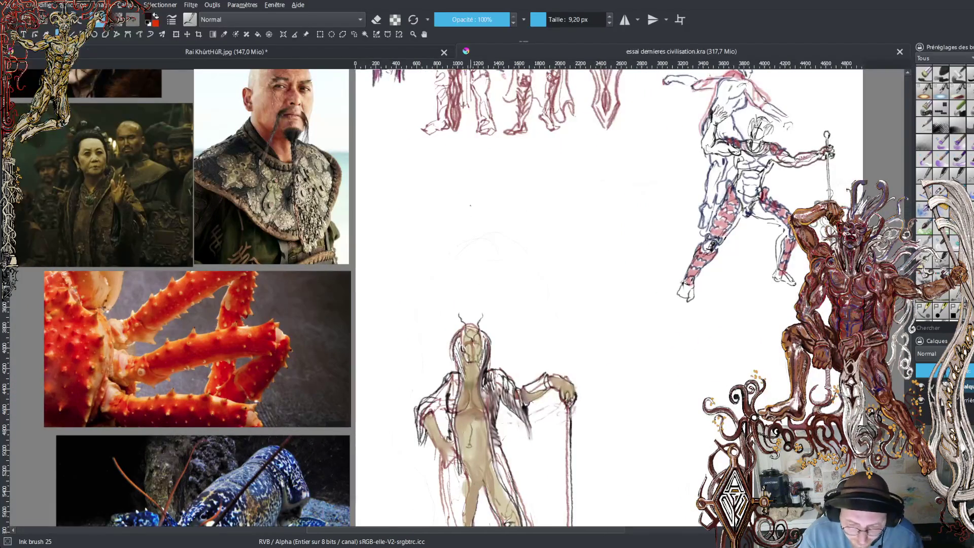
mouse_move(545, 194)
mouse_down()
mouse_move(461, 235)
mouse_move(454, 263)
mouse_up()
scroll(486, 237, up, 2)
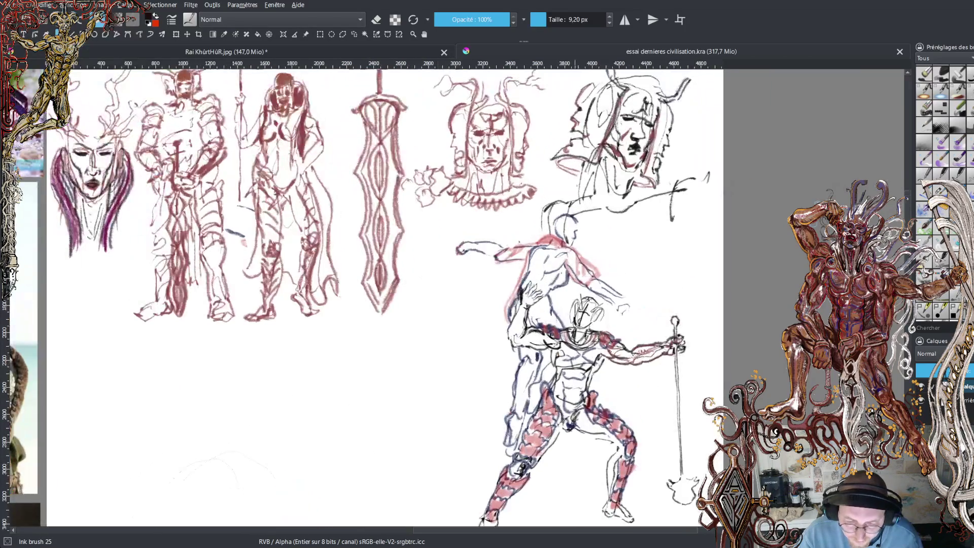
drag(487, 236, 578, 132)
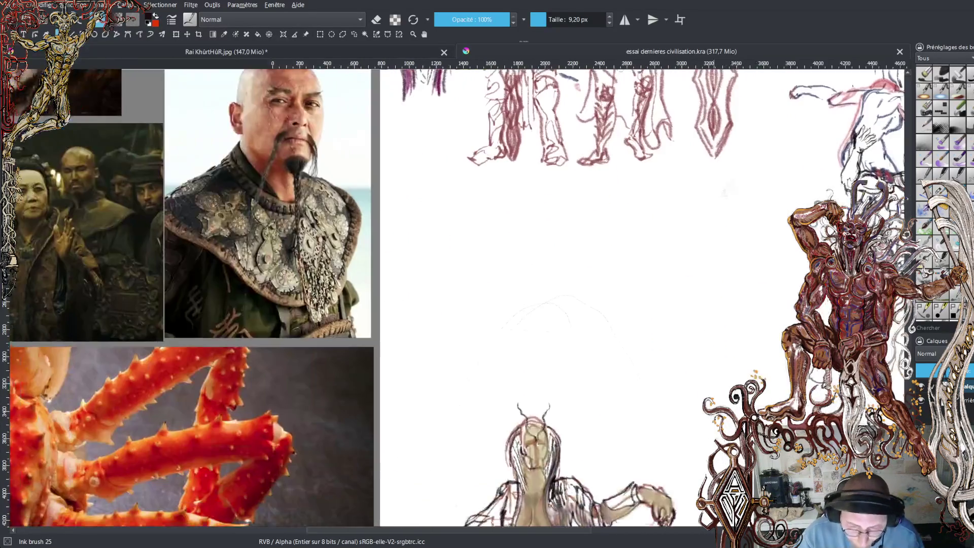
drag(304, 457, 559, 101)
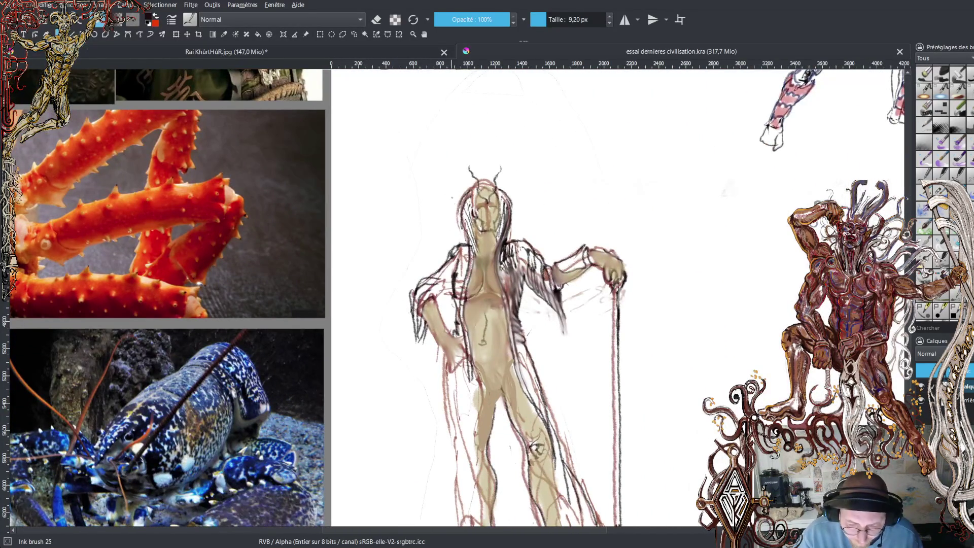
drag(486, 274, 459, 231)
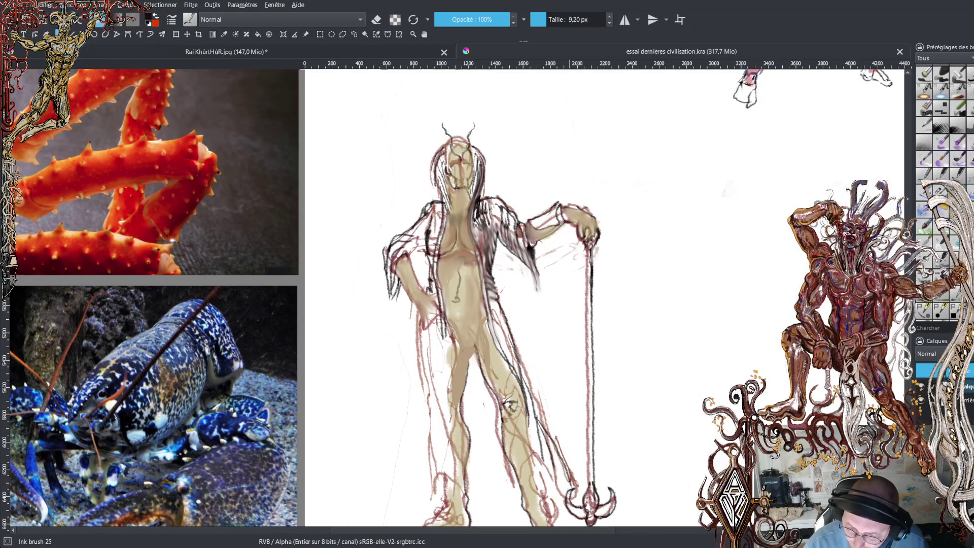
scroll(458, 299, up, 2)
scroll(458, 299, up, 1)
Zoom into the head, set the brush to 6.78 px, and draw a thin curved brow line.
scroll(458, 102, up, 5)
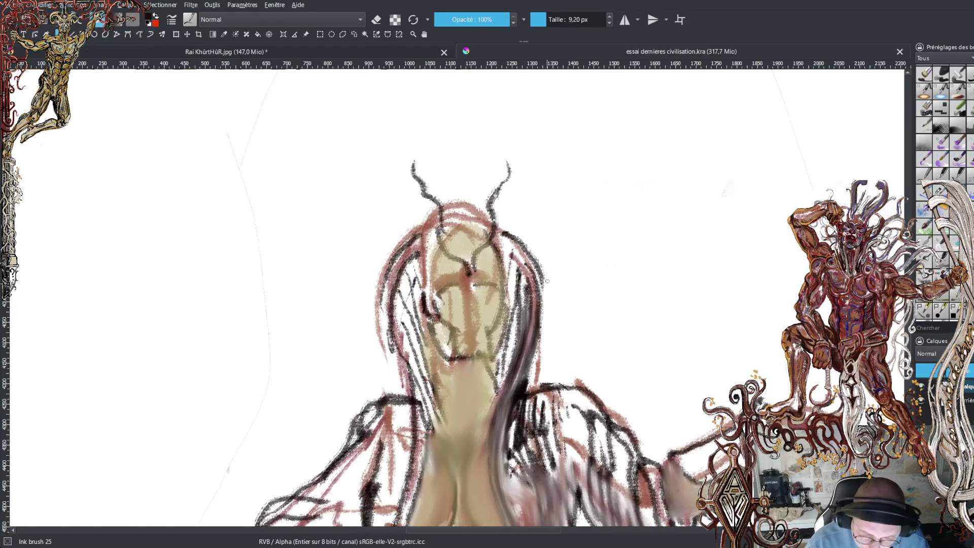
scroll(454, 300, up, 1)
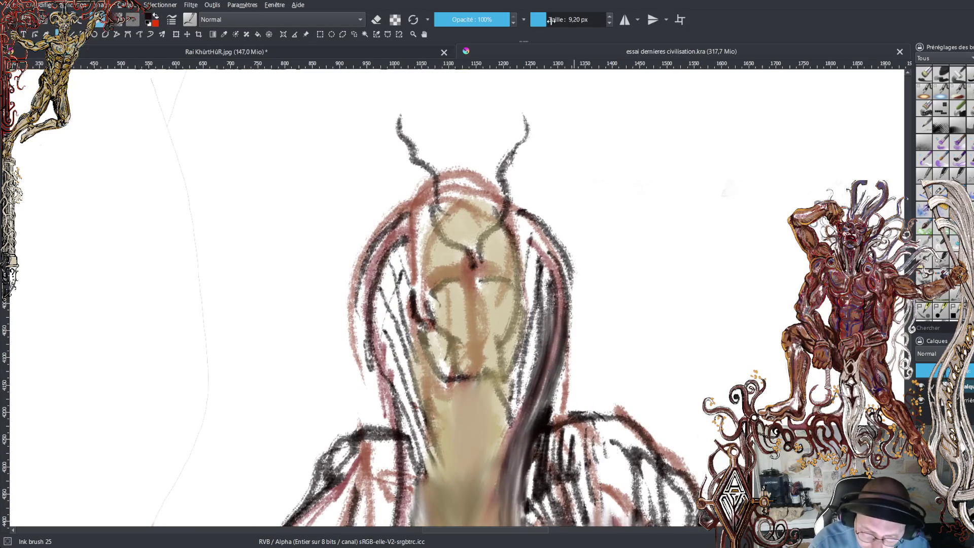
click(543, 19)
scroll(495, 263, up, 1)
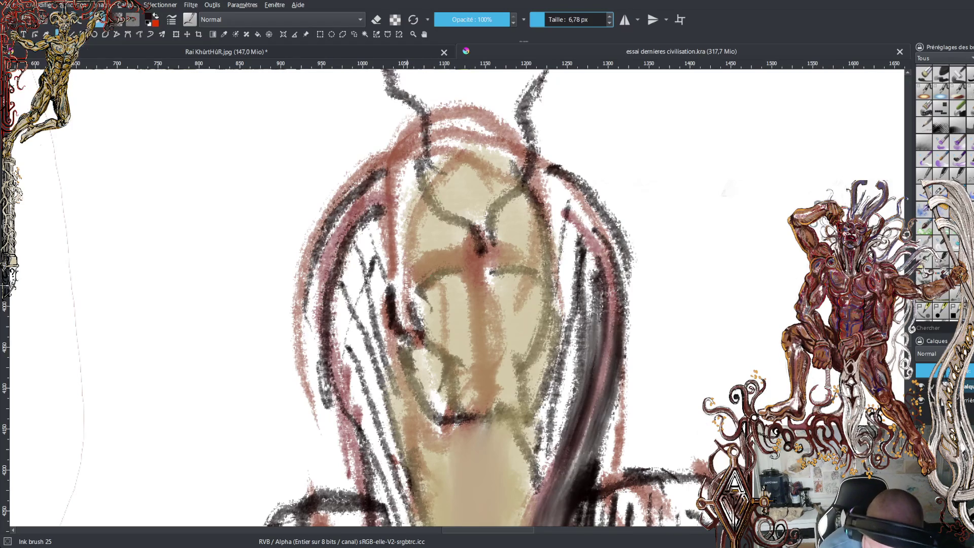
mouse_move(399, 287)
mouse_down()
mouse_move(464, 252)
mouse_move(446, 251)
mouse_move(485, 258)
mouse_move(490, 269)
mouse_move(522, 261)
mouse_up()
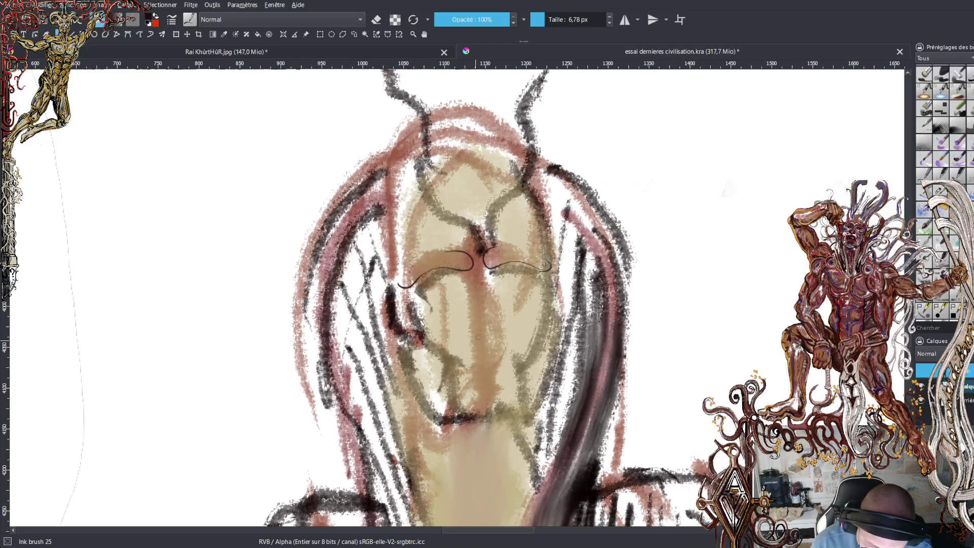
Sketch a small nose arc and mouth marks beneath it, undoing the last stroke.
mouse_move(471, 333)
mouse_down()
mouse_move(480, 323)
mouse_move(498, 330)
mouse_move(466, 326)
mouse_move(500, 320)
mouse_move(482, 331)
mouse_move(498, 329)
mouse_up()
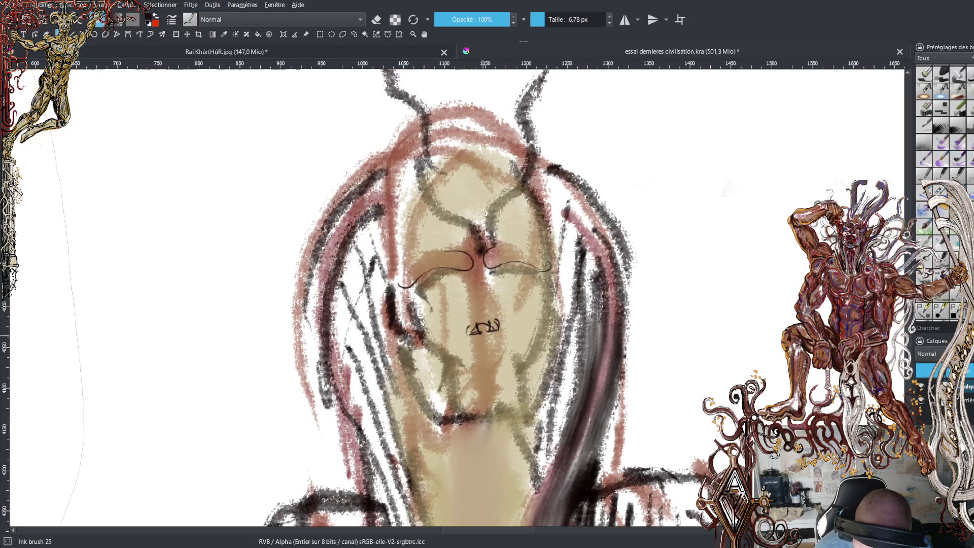
drag(484, 335, 469, 355)
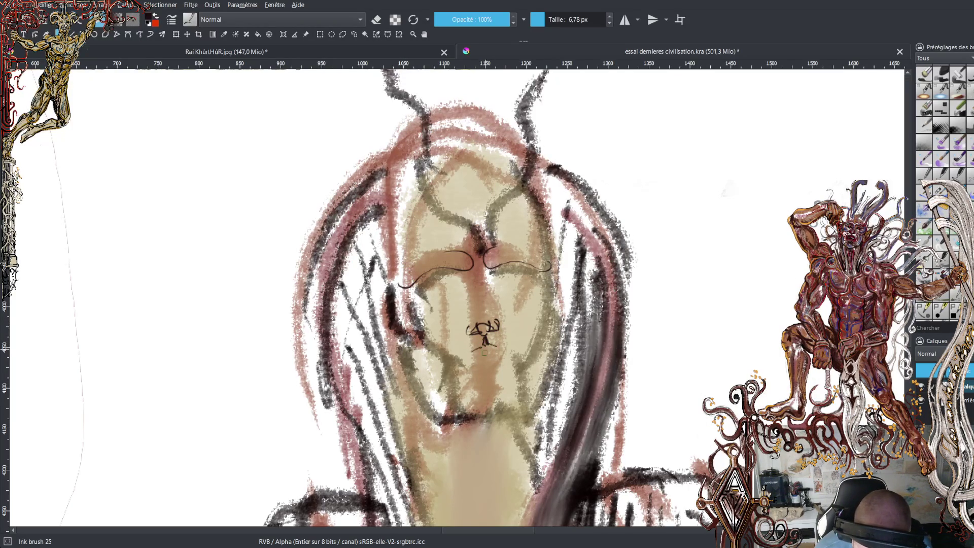
mouse_move(480, 351)
mouse_down()
mouse_move(497, 353)
mouse_move(455, 370)
mouse_move(526, 364)
mouse_up()
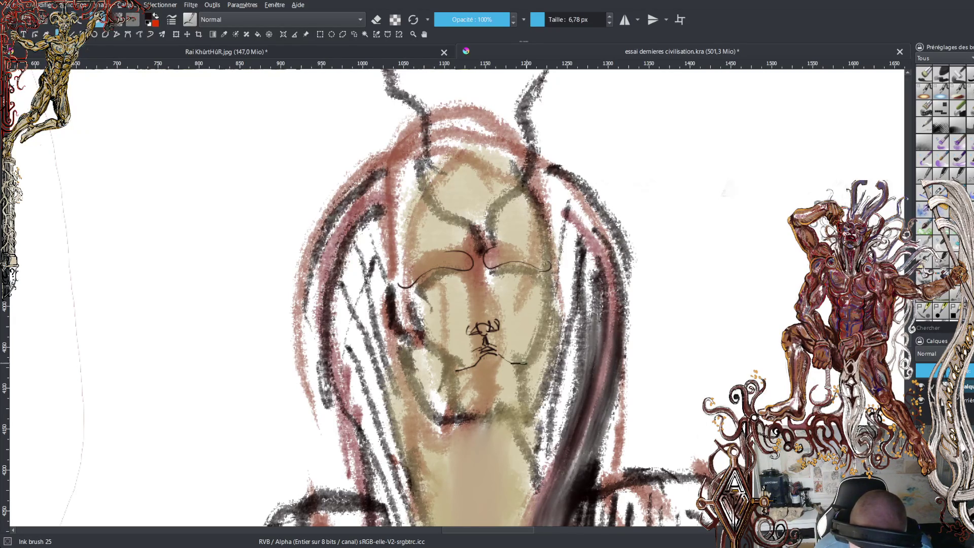
mouse_move(476, 345)
mouse_down()
mouse_move(470, 354)
mouse_move(519, 349)
mouse_up()
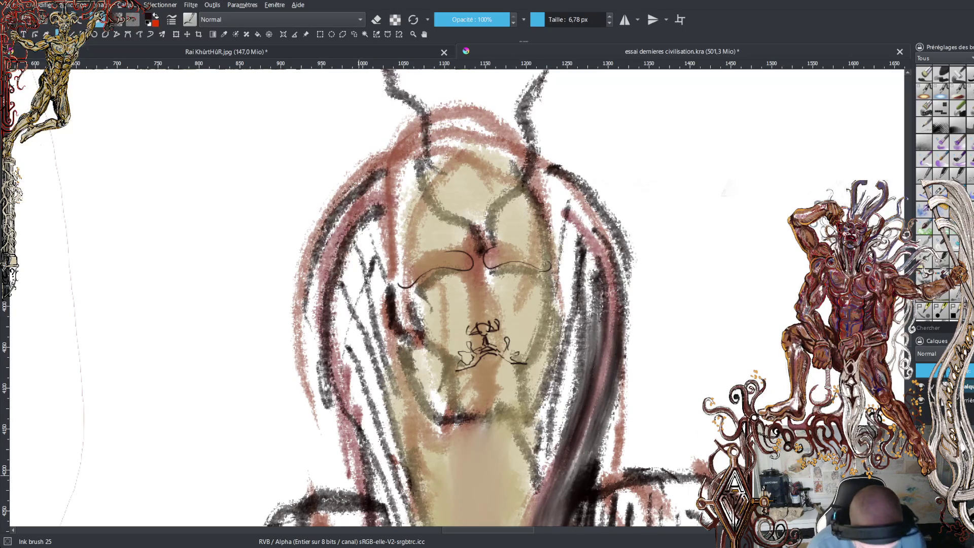
key(ctrl+z)
key(ctrl+z)
key(ctrl+z)
key(ctrl+z)
key(ctrl+z)
key(ctrl+z)
key(ctrl+z)
Undo the remaining nose and mouth scribbles, keep the brows, and close essai dernieres civilisation.kra.
key(ctrl+z)
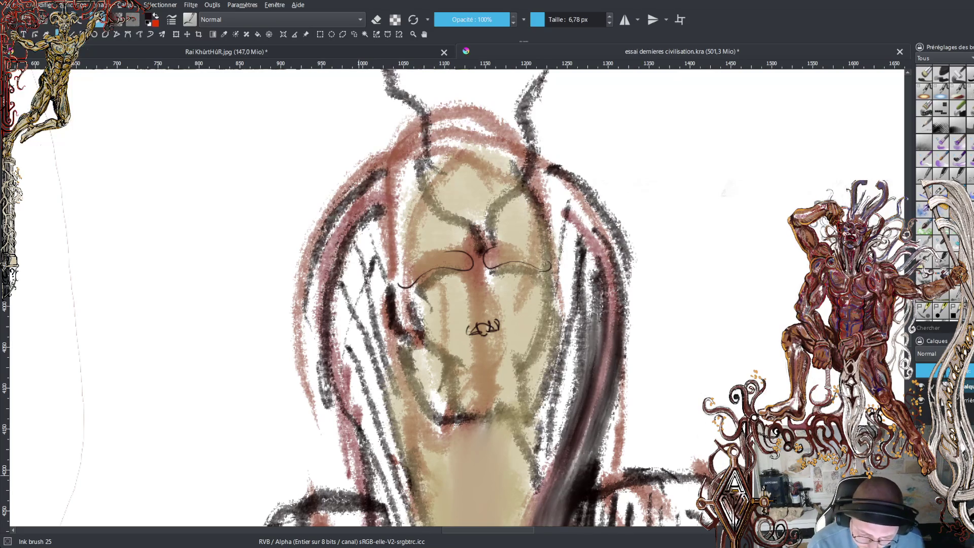
key(ctrl+z)
key(ctrl+z)
key(ctrl+z)
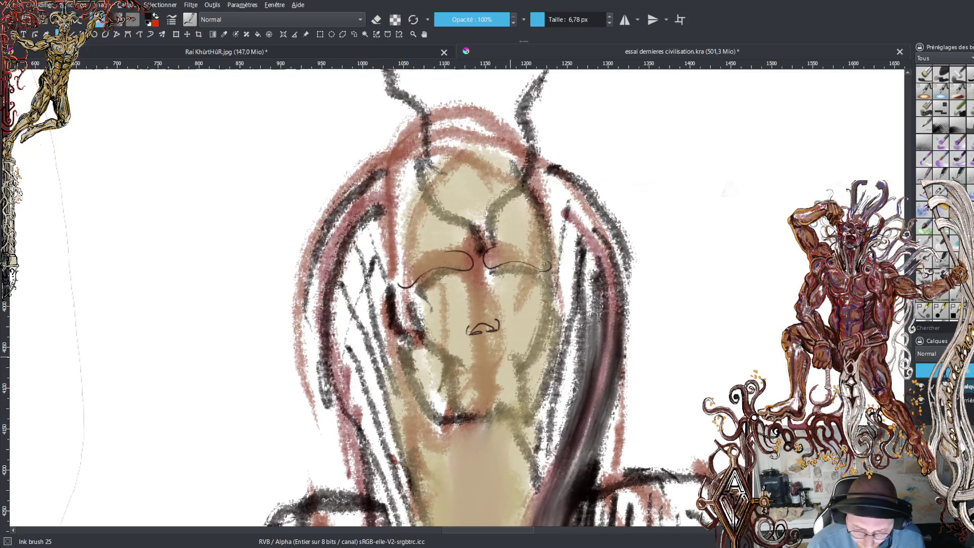
key(ctrl+z)
key(ctrl+z)
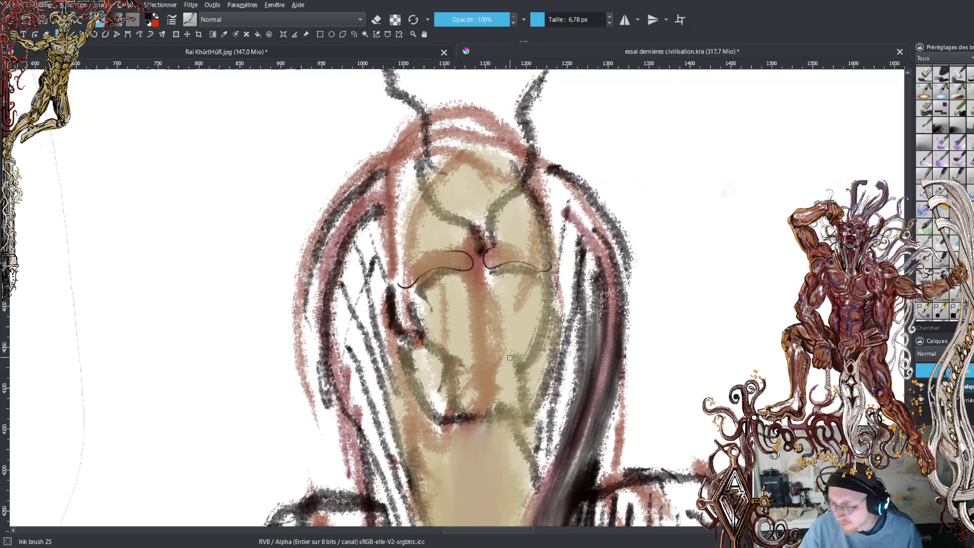
key(minus)
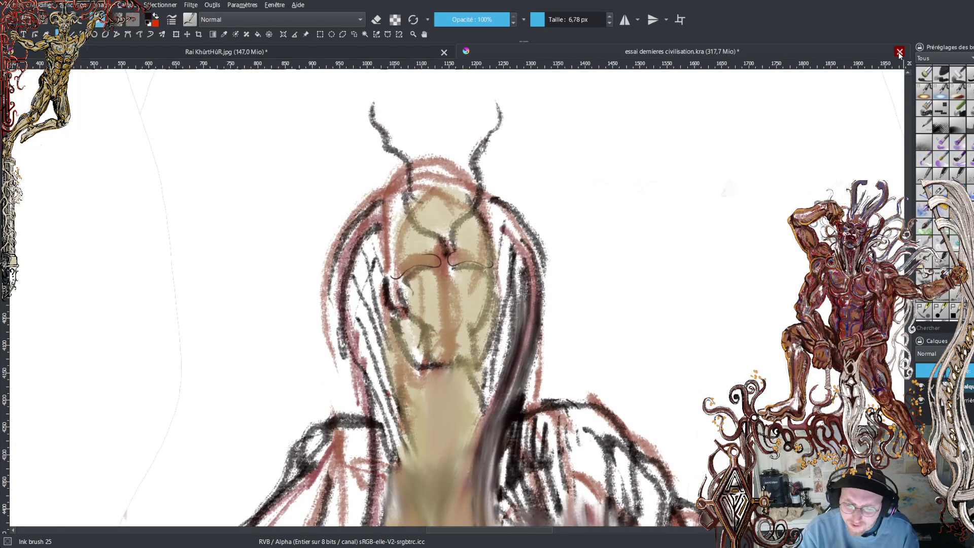
click(899, 53)
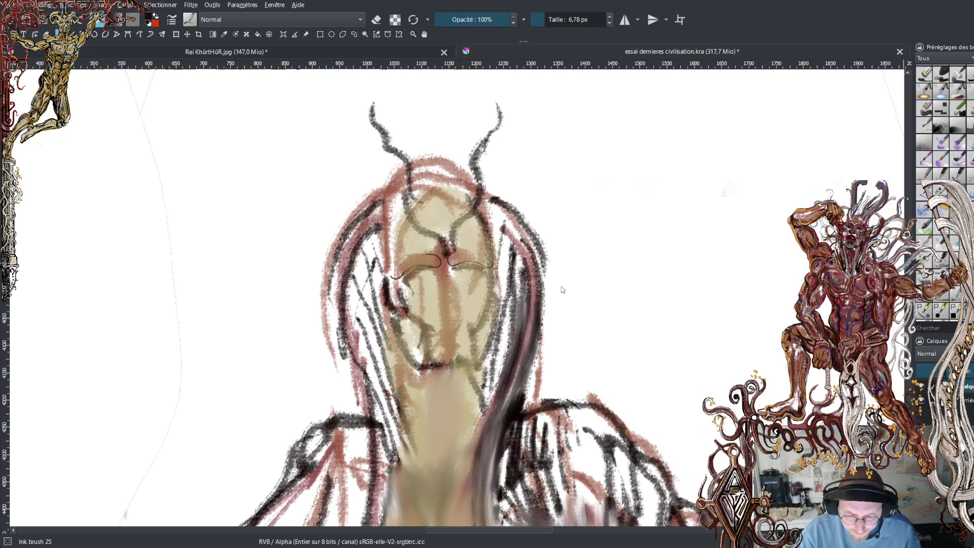
click(560, 285)
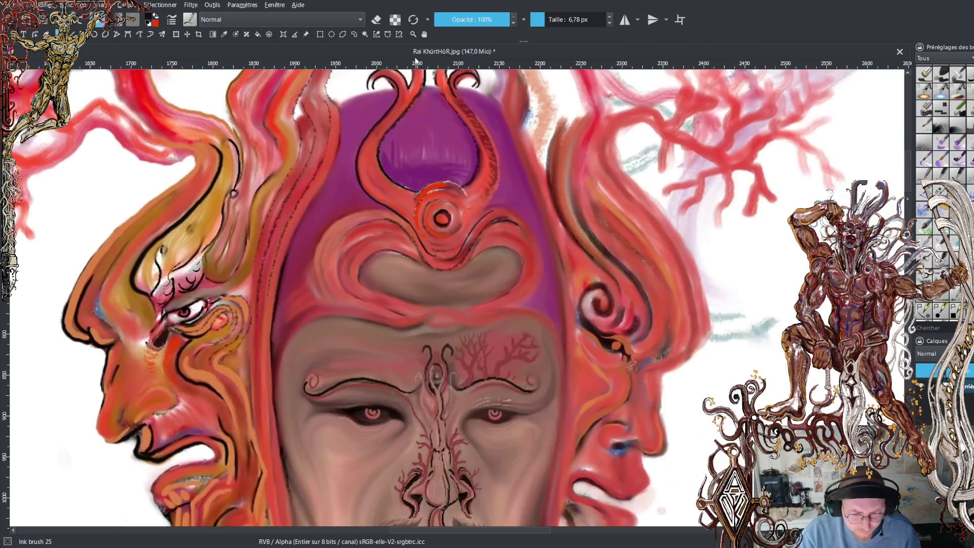
Close the portrait and open 'Baiera la déesse de l'océan.jpg' from Recent Images.
click(899, 53)
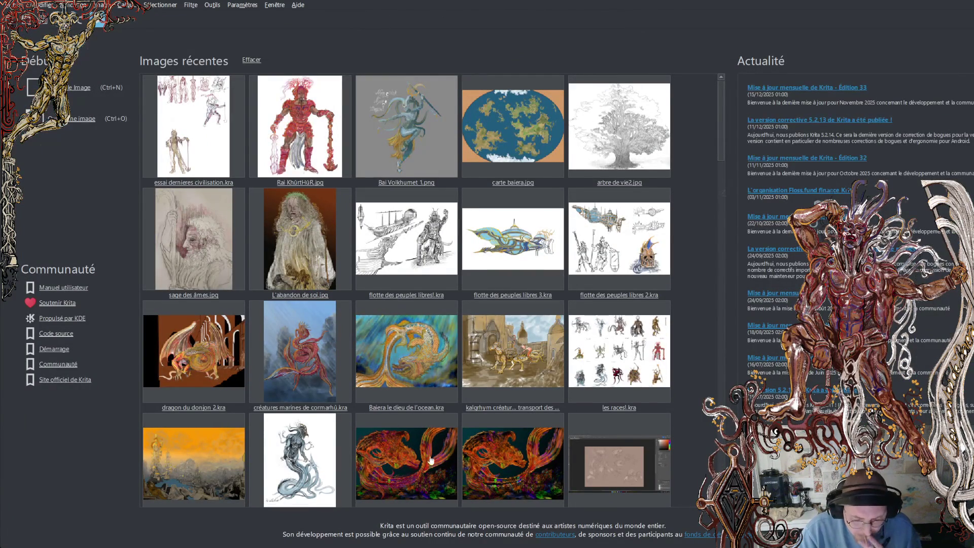
scroll(441, 426, down, 2)
click(435, 345)
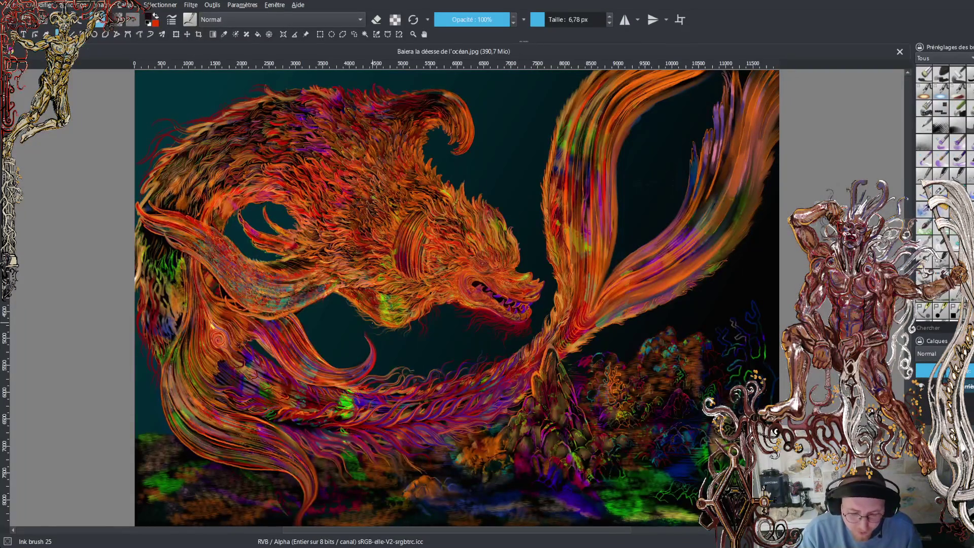
Zoom in on the dragon's open jaw until the curved violet fangs fill the view.
scroll(497, 330, up, 3)
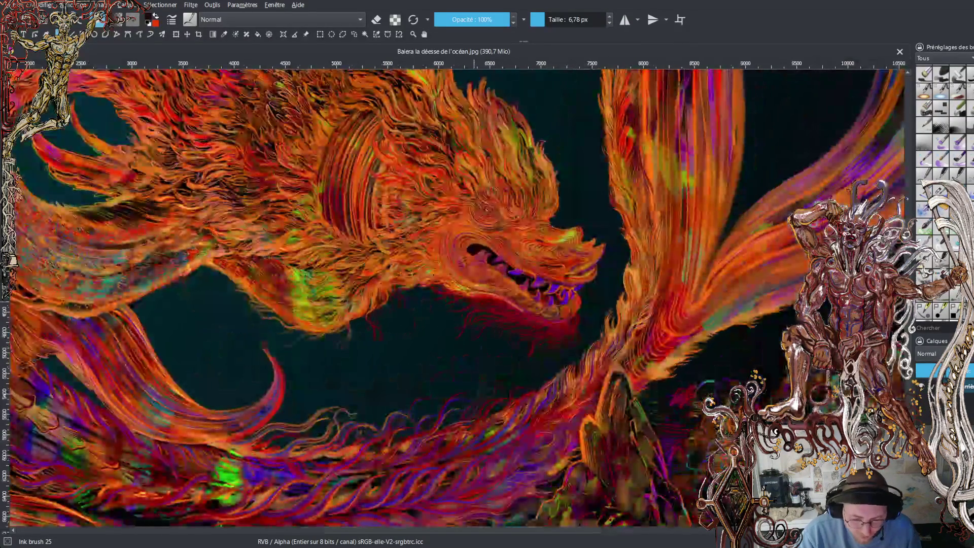
scroll(487, 249, up, 2)
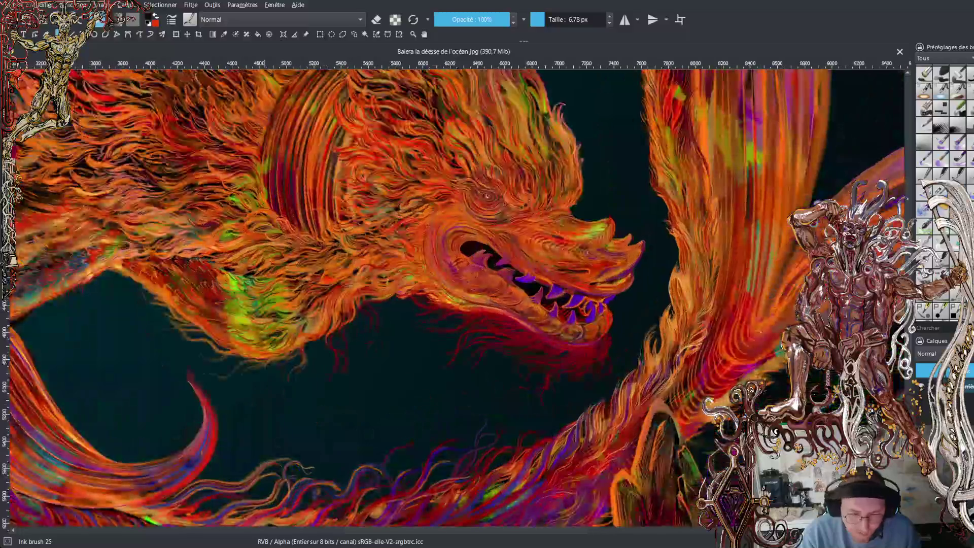
scroll(487, 249, up, 2)
scroll(492, 312, up, 2)
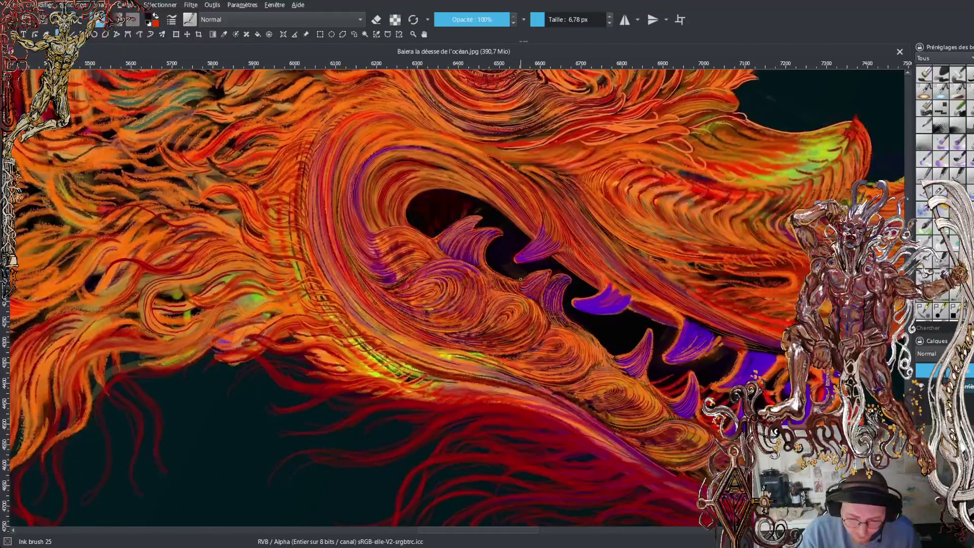
scroll(457, 297, right, 3)
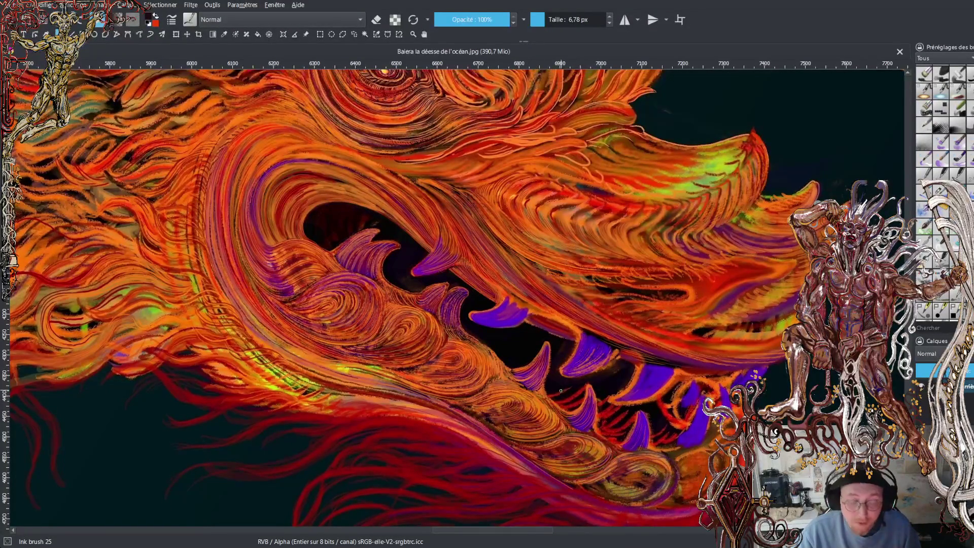
scroll(511, 330, up, 1)
scroll(511, 329, up, 1)
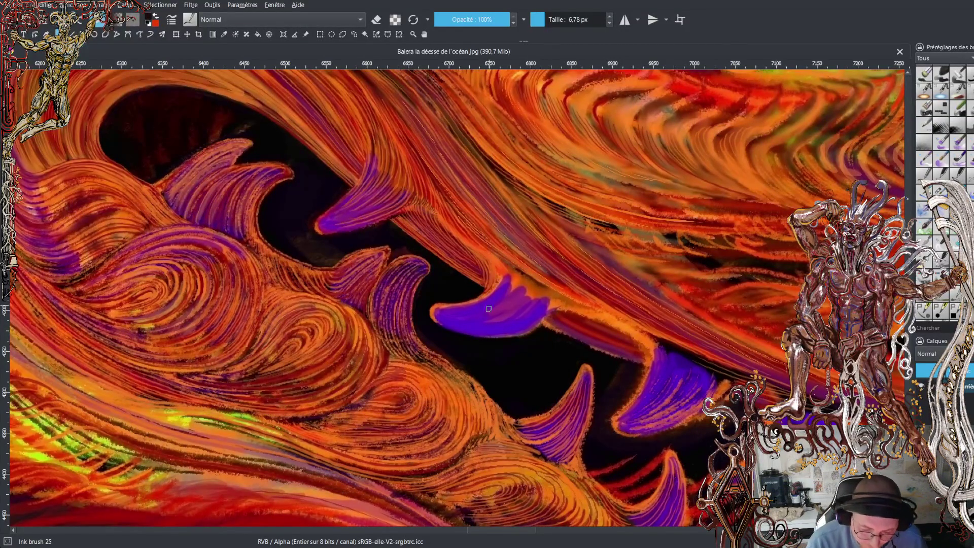
Zoom in and paint a short dark stroke along the large purple tooth's upper edge.
key(plus)
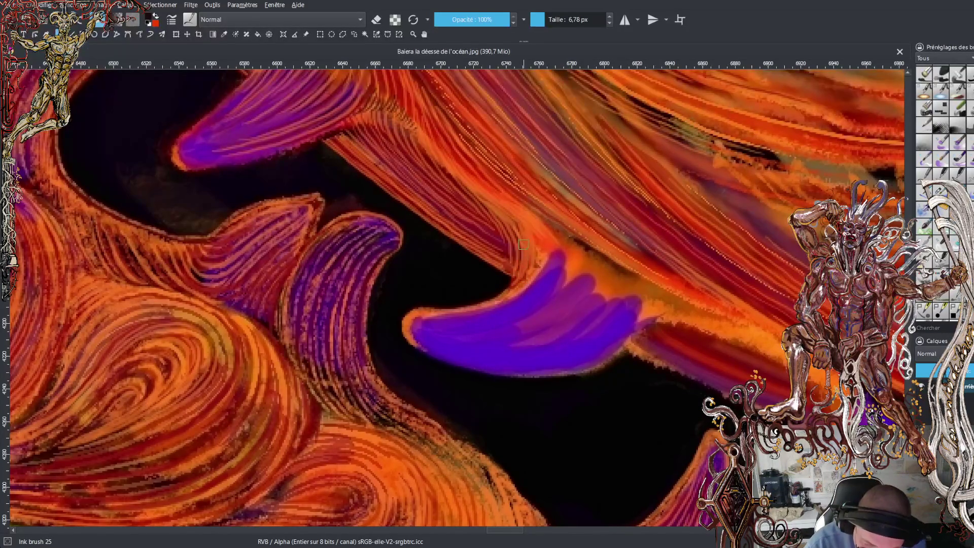
drag(522, 273, 492, 297)
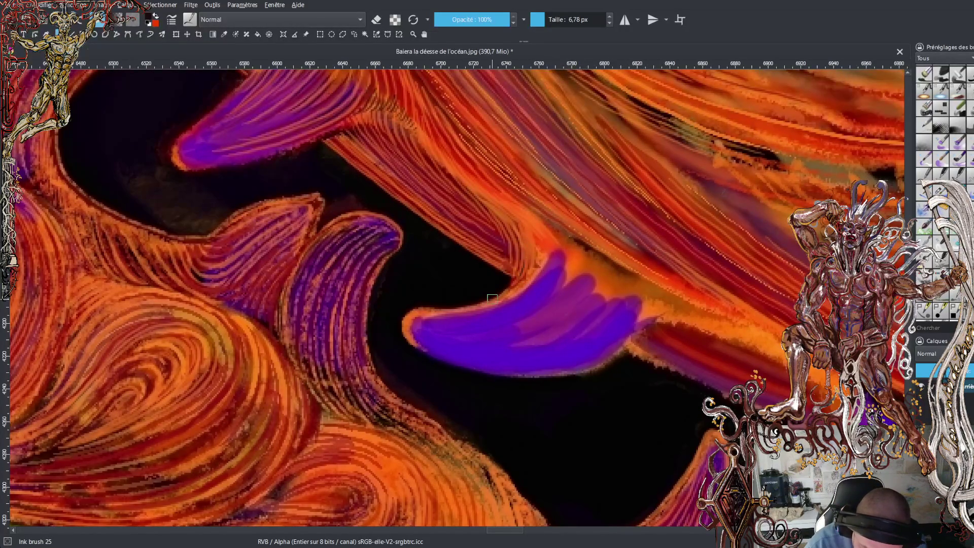
Cycle brush presets to Ink tilt 10 and shrink the brush size to 2.87 px.
key(slash)
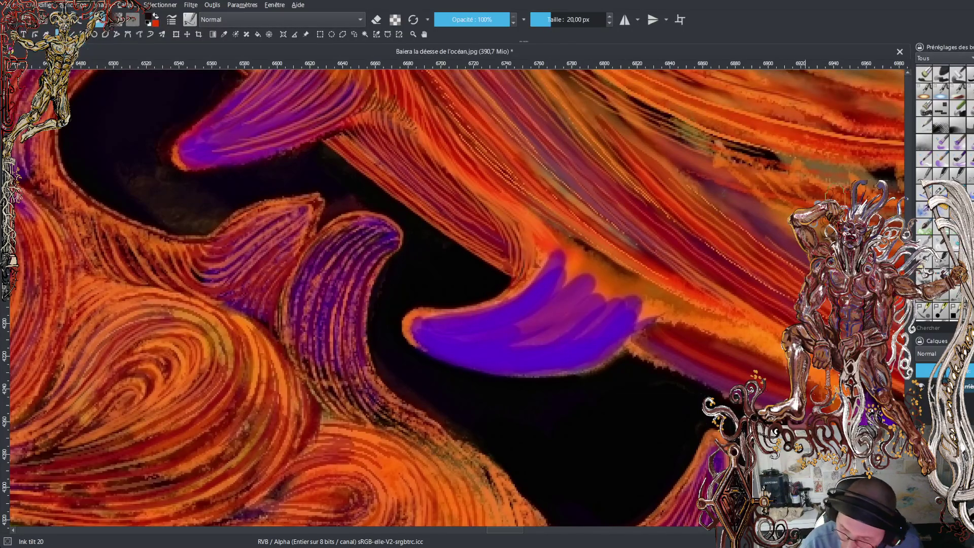
drag(551, 19, 546, 19)
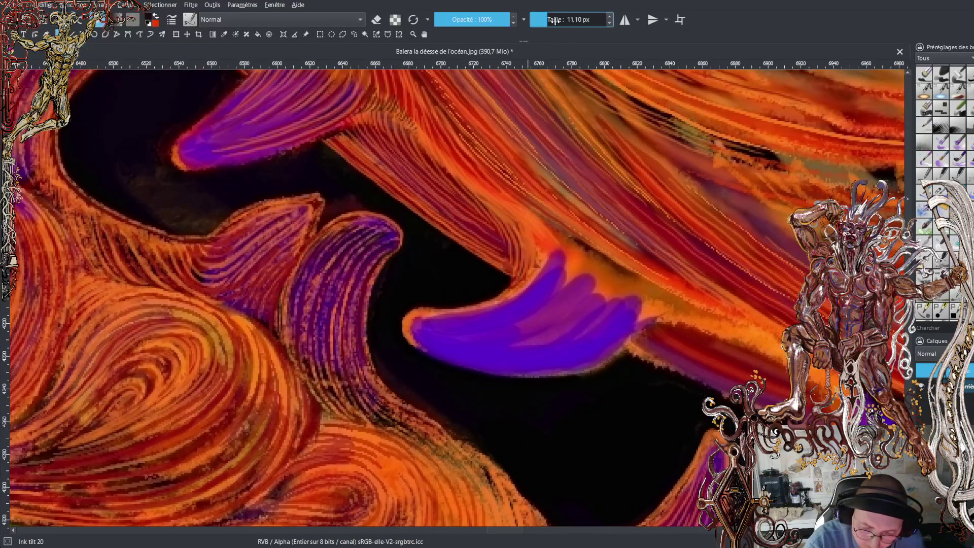
click(544, 19)
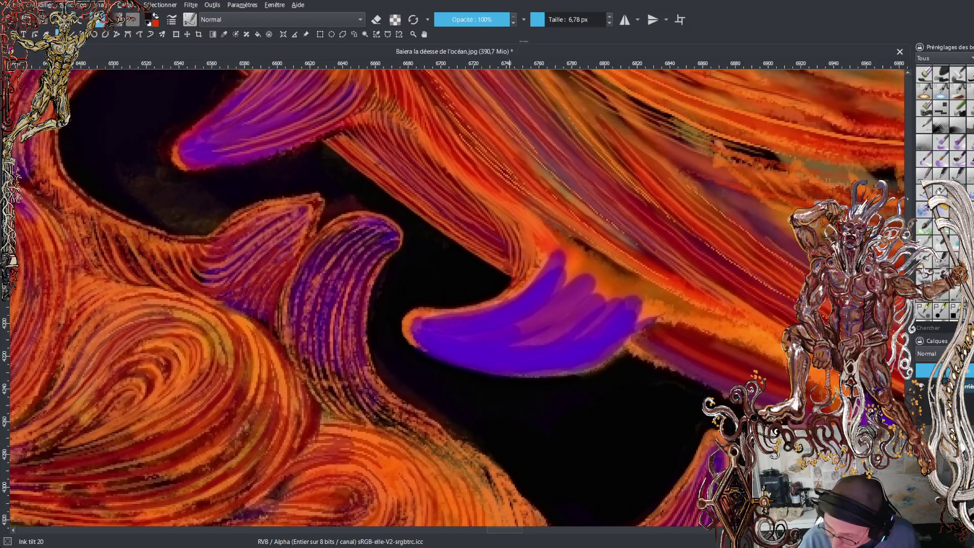
key(slash)
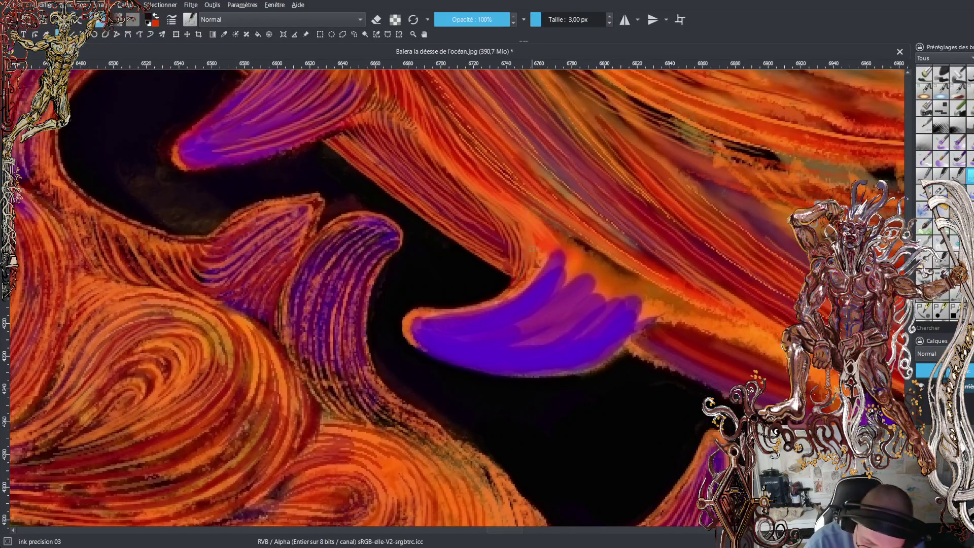
key(slash)
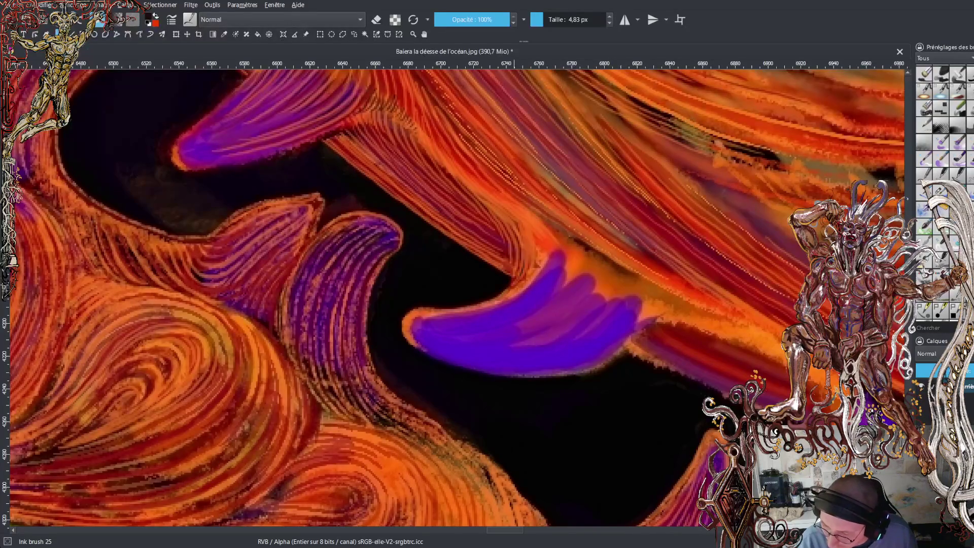
key(period)
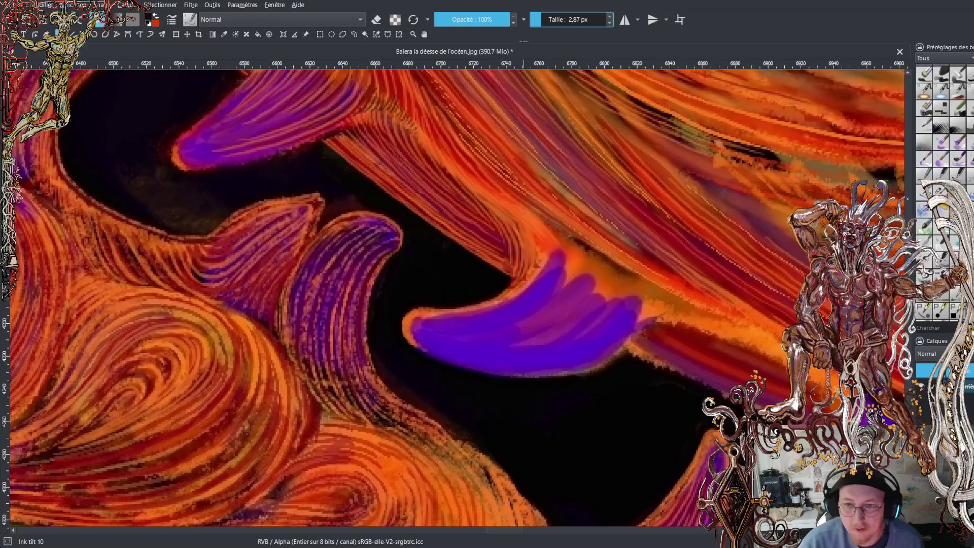
scroll(456, 300, up, 3)
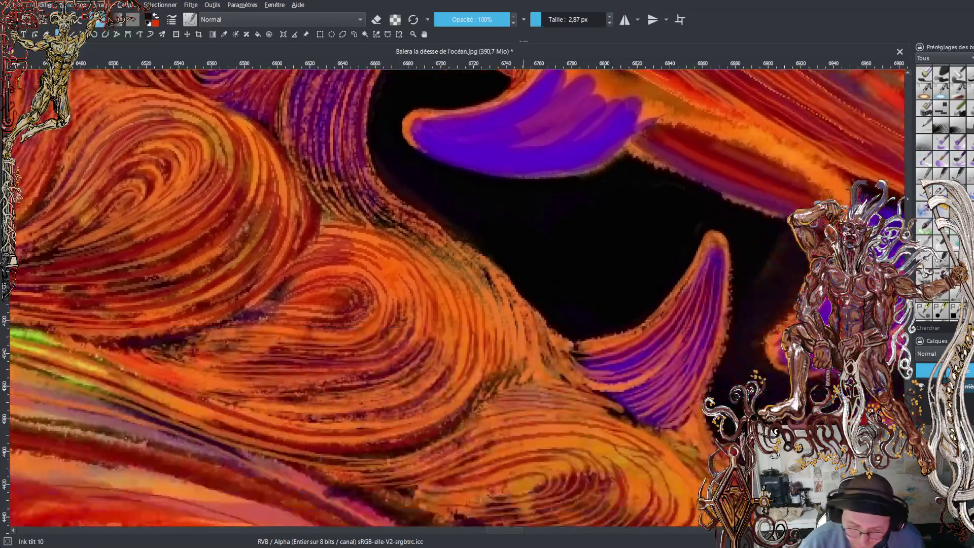
scroll(454, 299, up, 3)
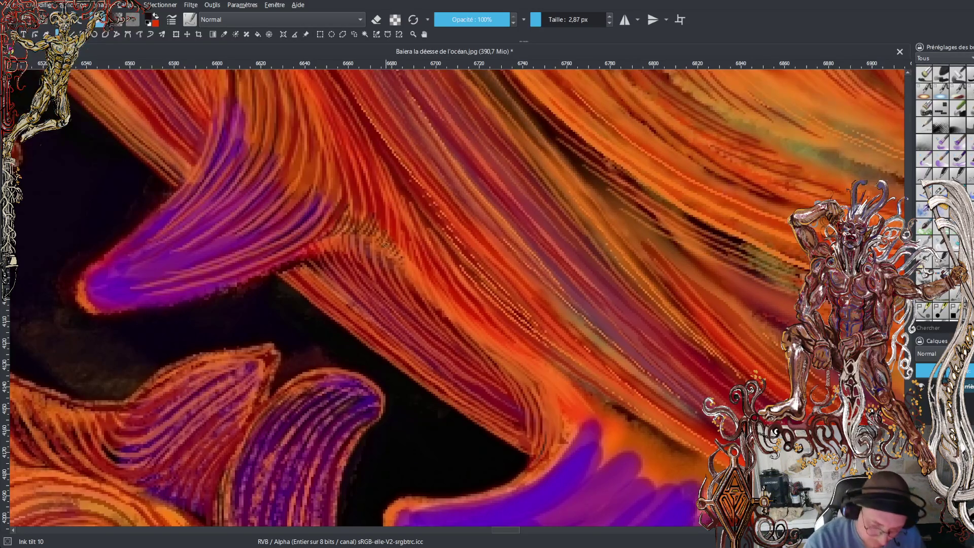
drag(431, 295, 417, 264)
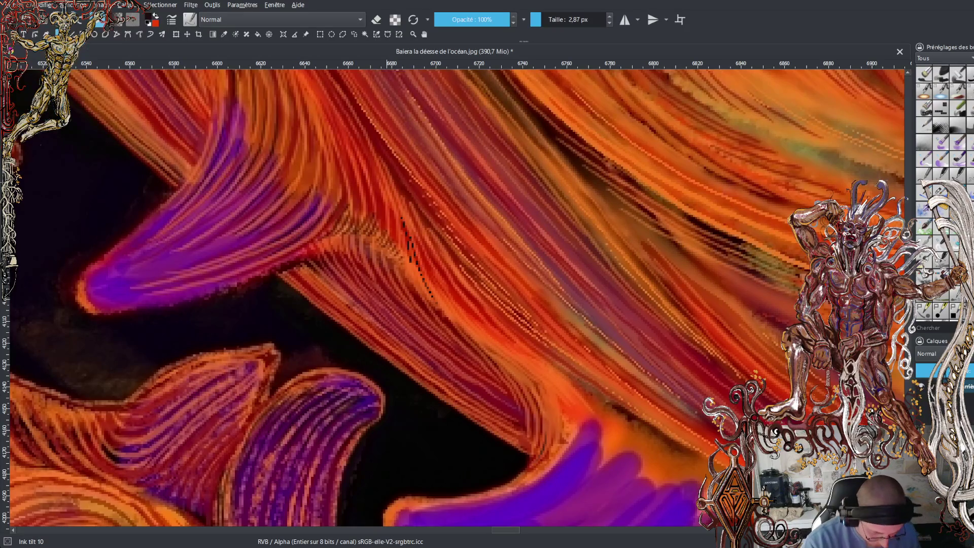
key(ctrl+z)
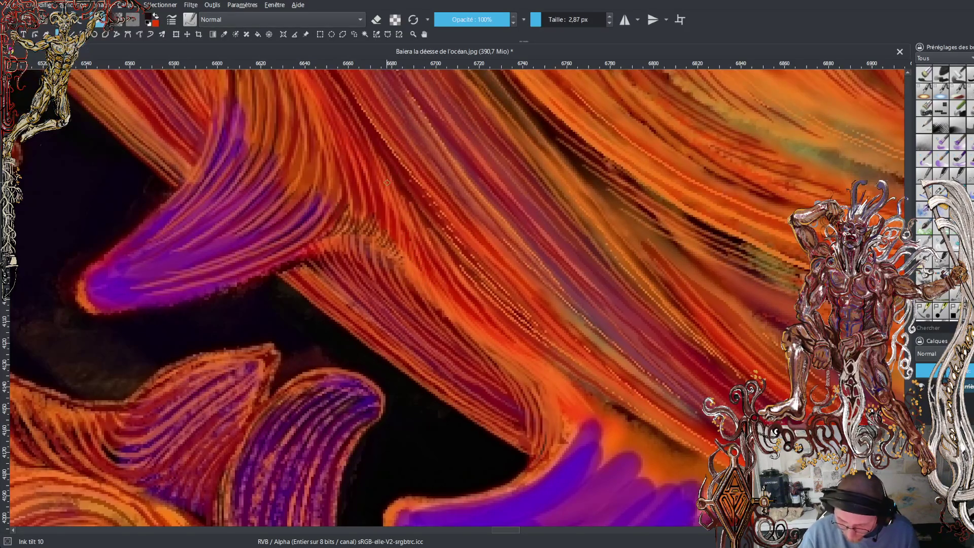
key(minus)
key(minus)
key(minus)
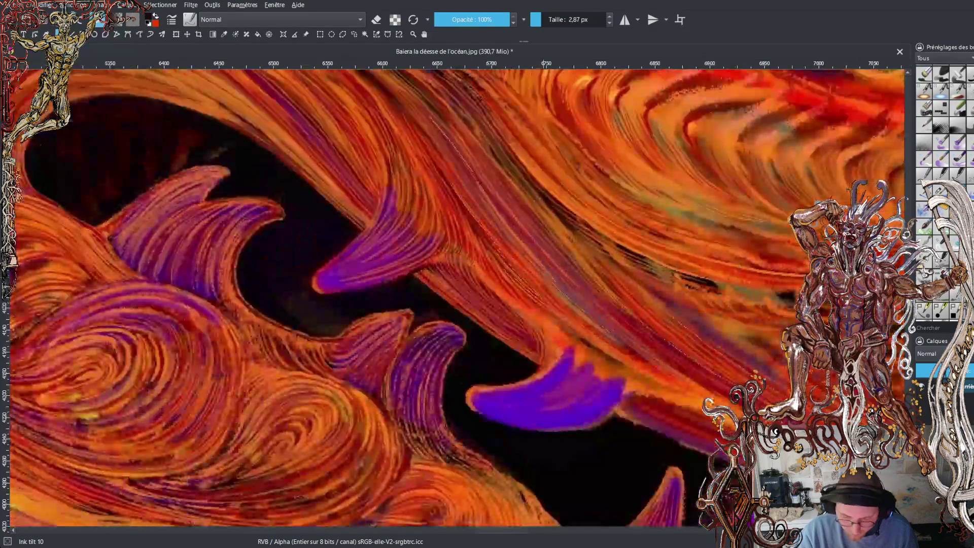
Zoom out to see the row of teeth and return focus to the canvas.
key(minus)
key(minus)
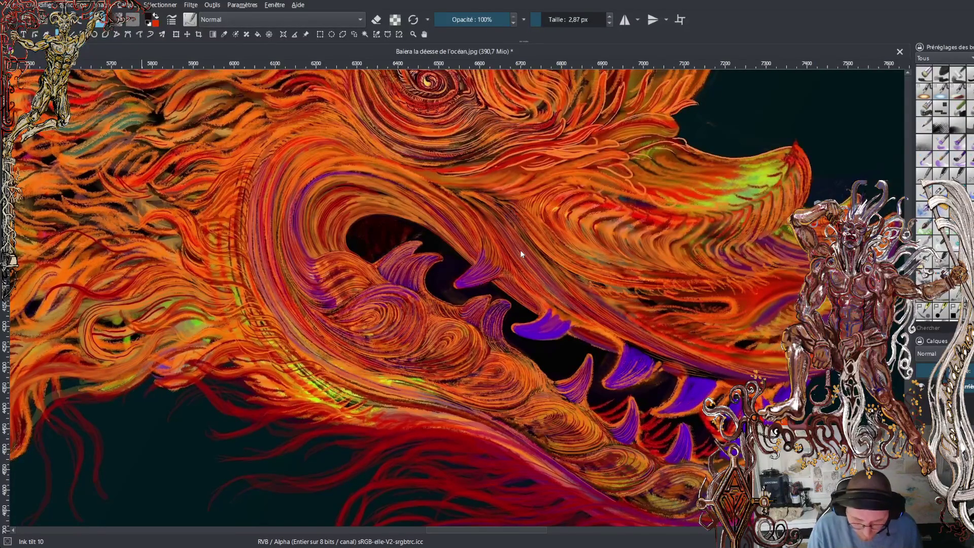
click(564, 373)
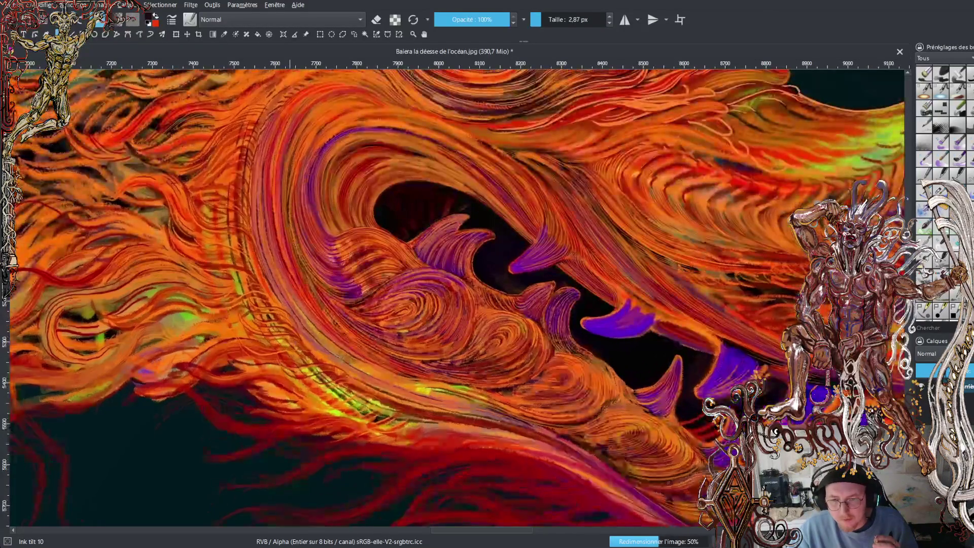
scroll(508, 360, up, 5)
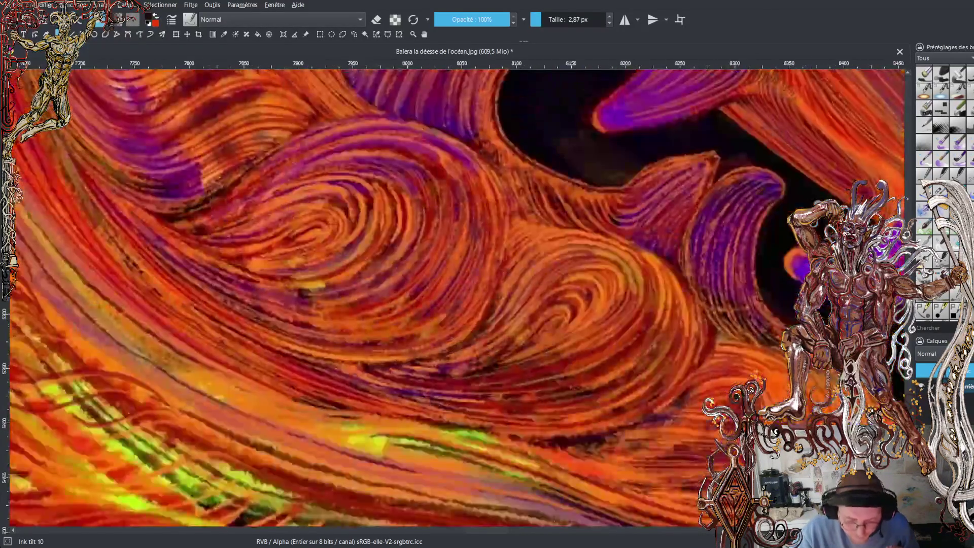
scroll(507, 361, up, 3)
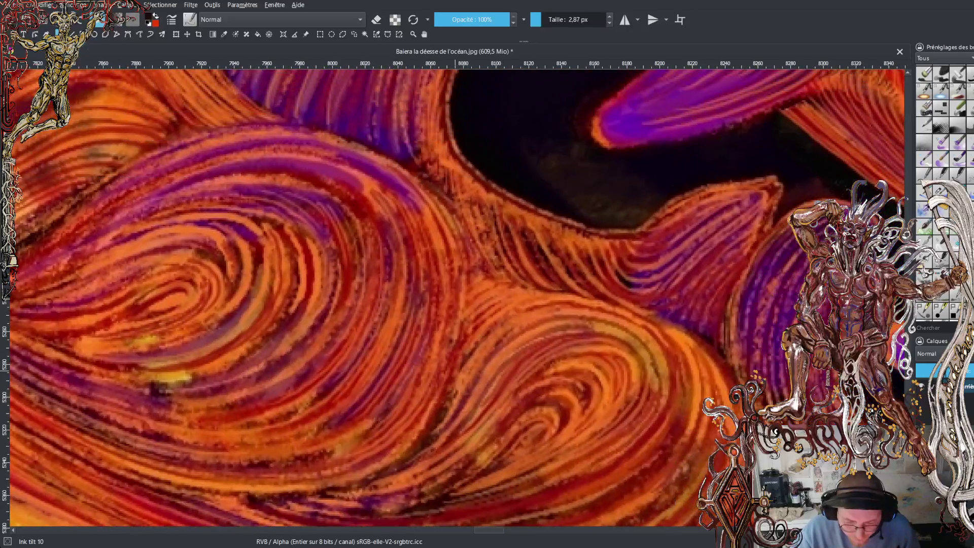
drag(741, 235, 617, 311)
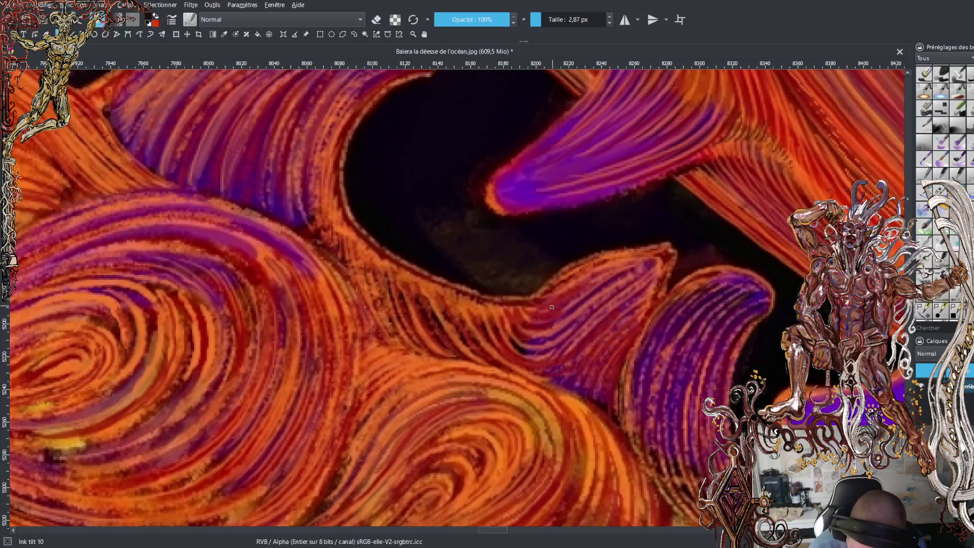
drag(568, 300, 597, 280)
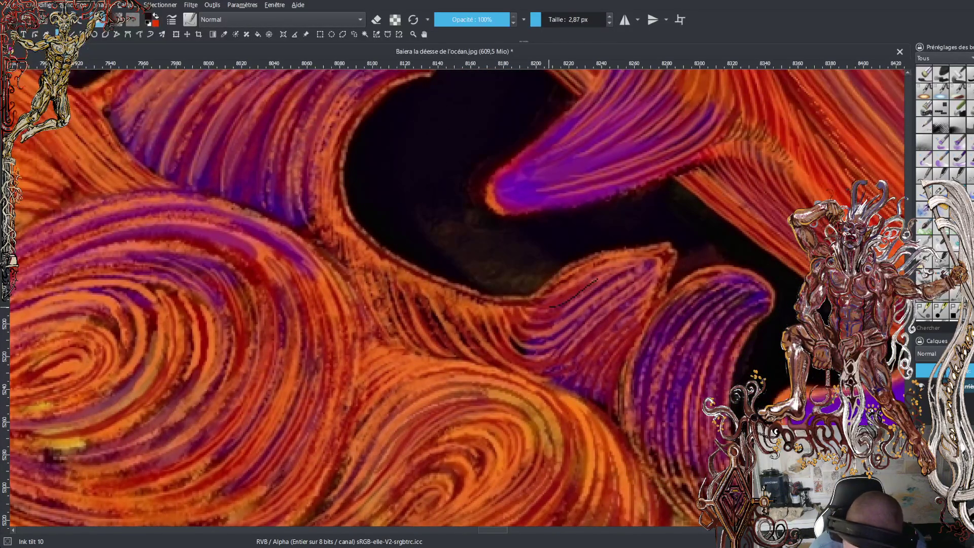
key(ctrl+z)
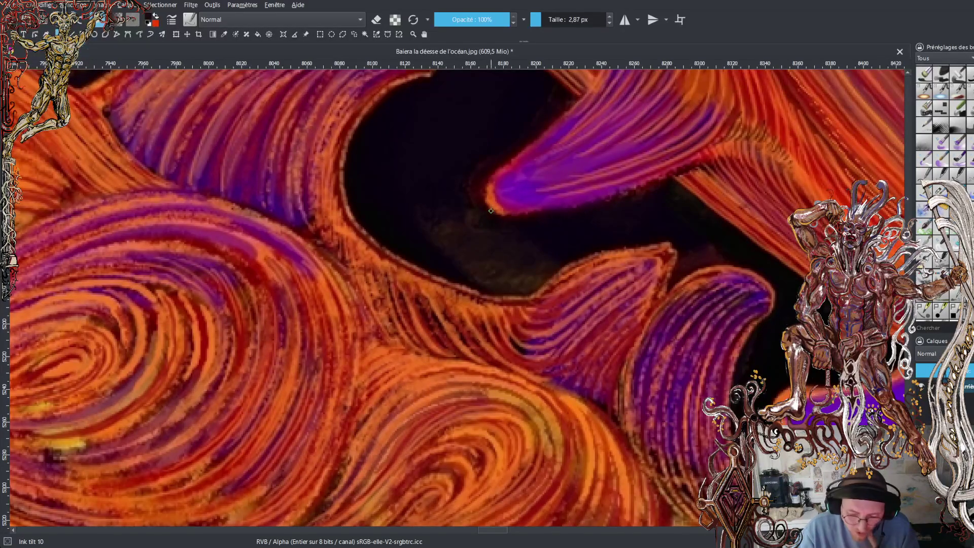
scroll(490, 212, down, 2)
drag(491, 211, 162, 175)
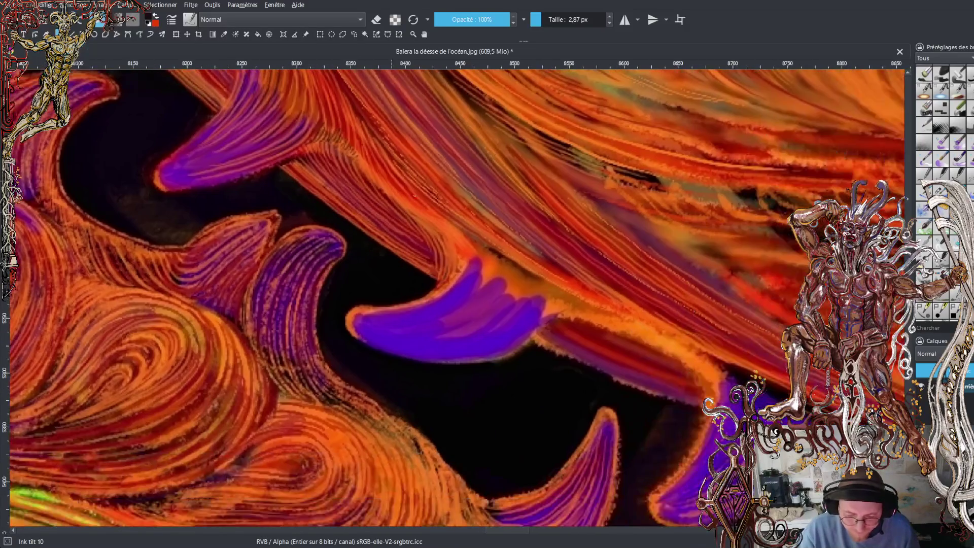
scroll(413, 220, down, 1)
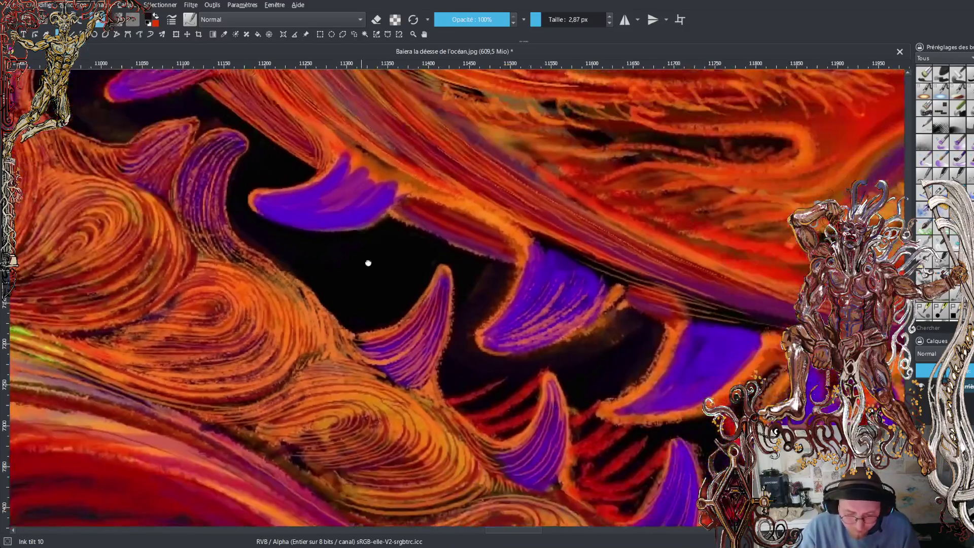
drag(367, 263, 462, 177)
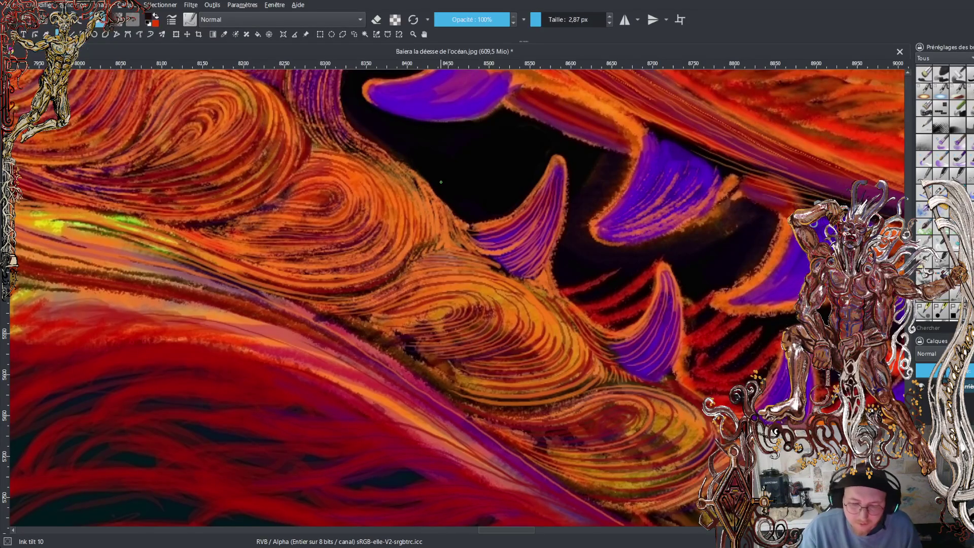
drag(431, 176, 477, 279)
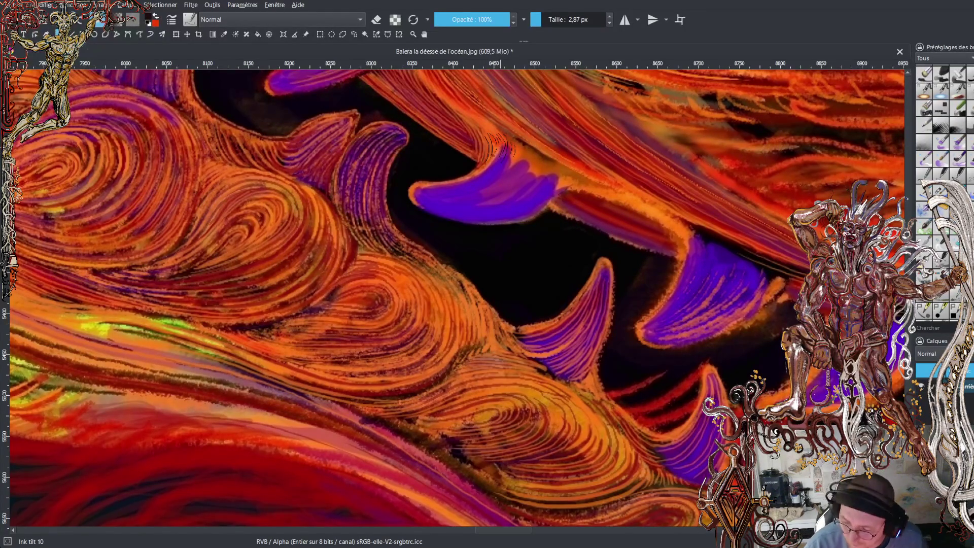
scroll(456, 296, up, 2)
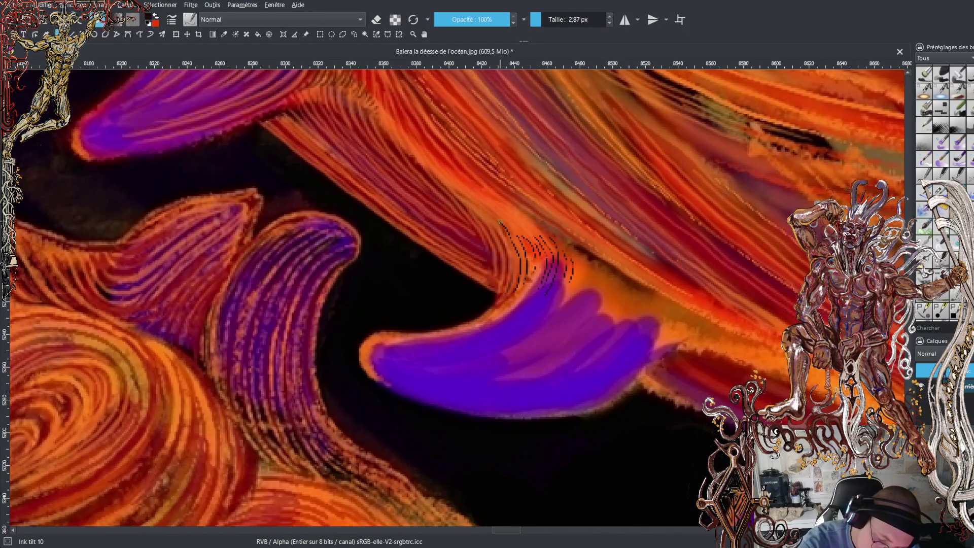
Draw three dotted dark hatch strokes climbing the hair strand up-left from the purple tooth.
drag(482, 210, 449, 184)
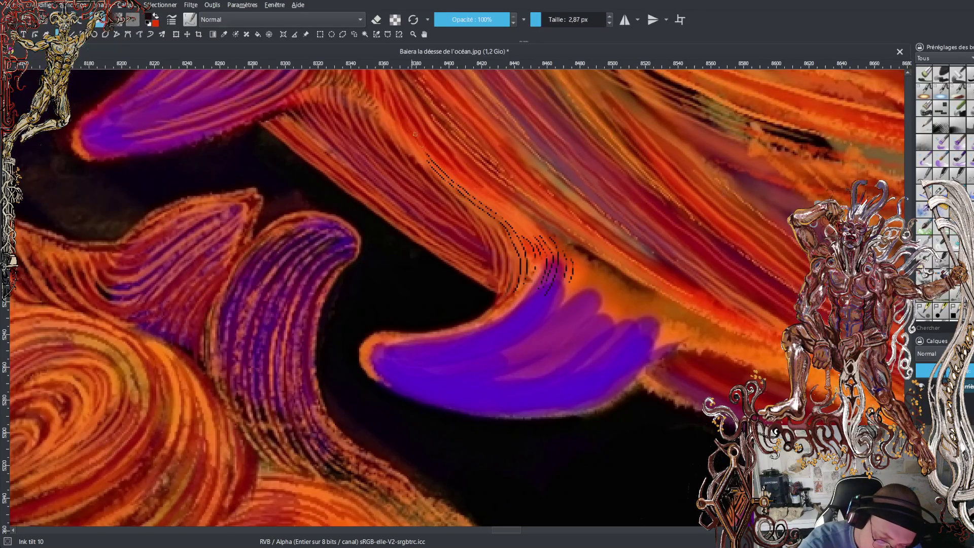
drag(428, 155, 415, 140)
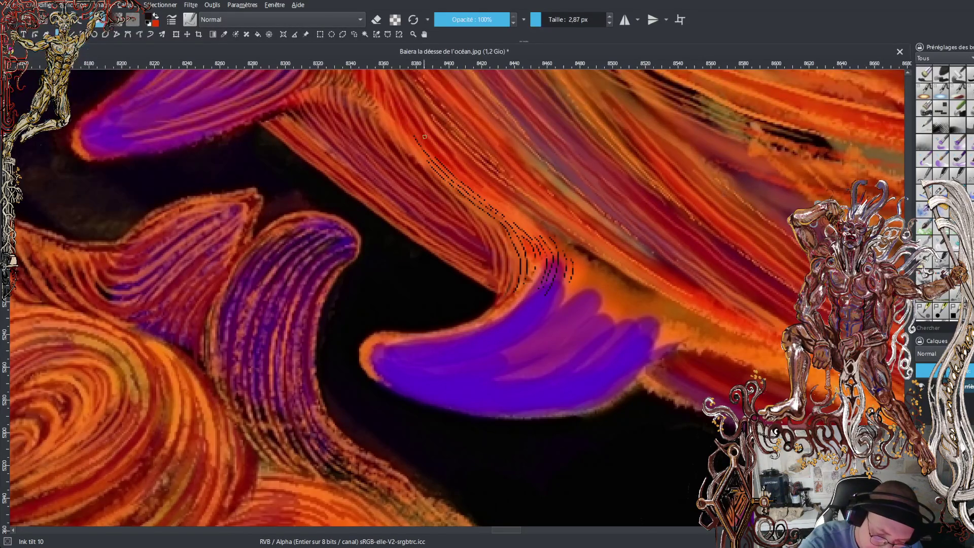
drag(414, 129, 404, 111)
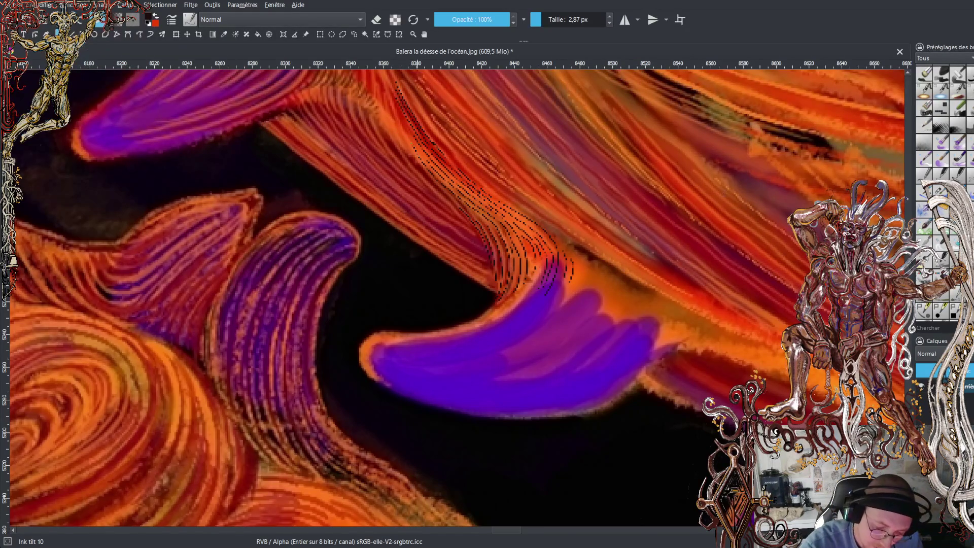
Add three more dotted hatch strokes along the ridge, doubling the hatching up the strand.
drag(388, 95, 395, 109)
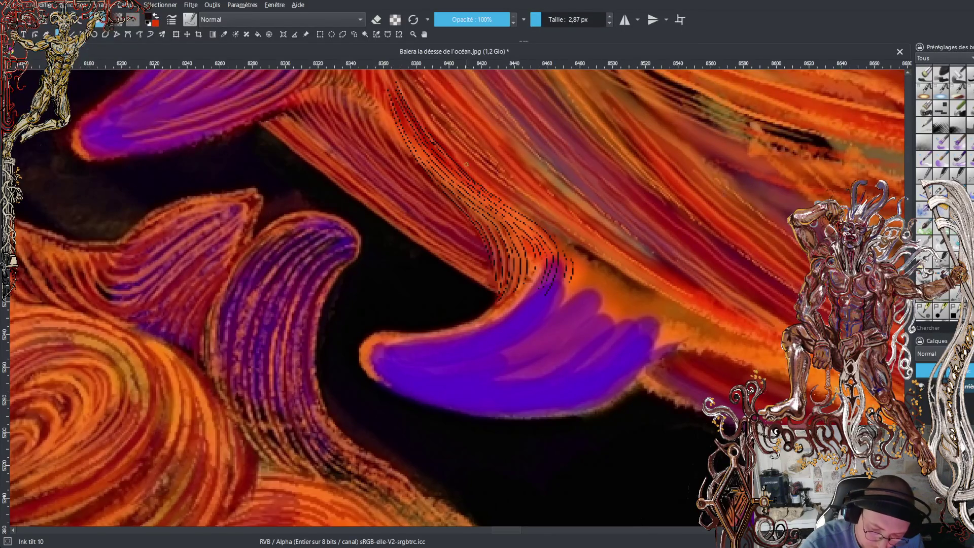
drag(432, 131, 519, 209)
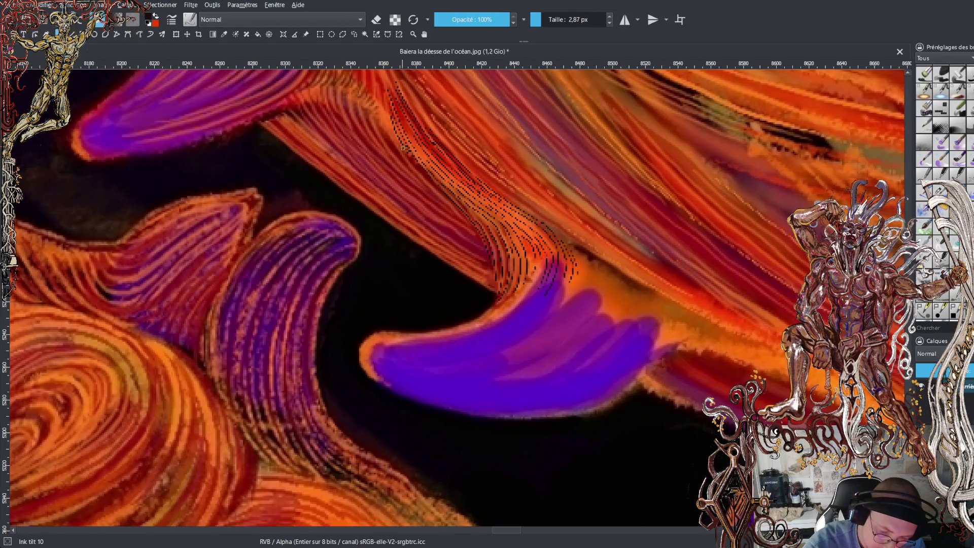
drag(409, 159, 383, 97)
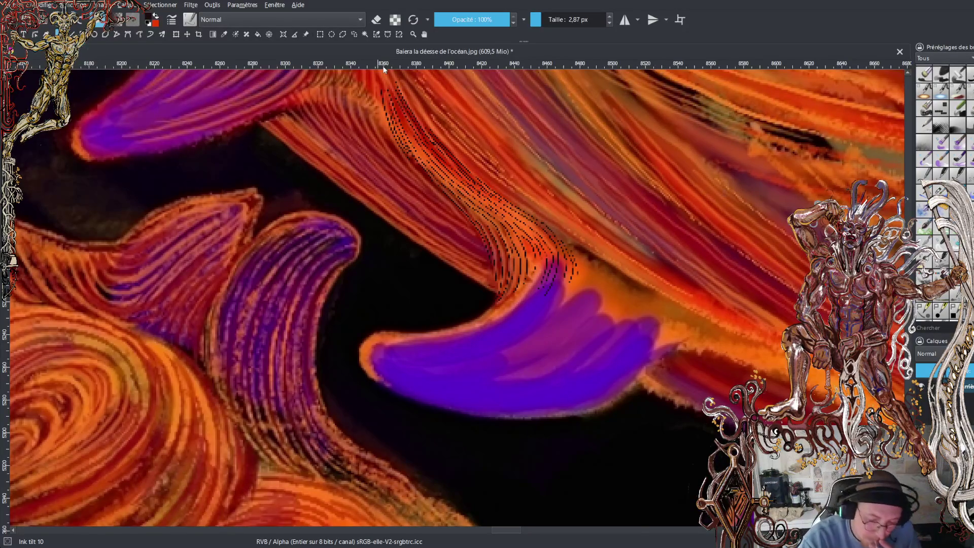
scroll(457, 299, up, 3)
Swap foreground and background colours, then pick the hair's orange as the paint colour.
scroll(457, 299, up, 2)
key(x)
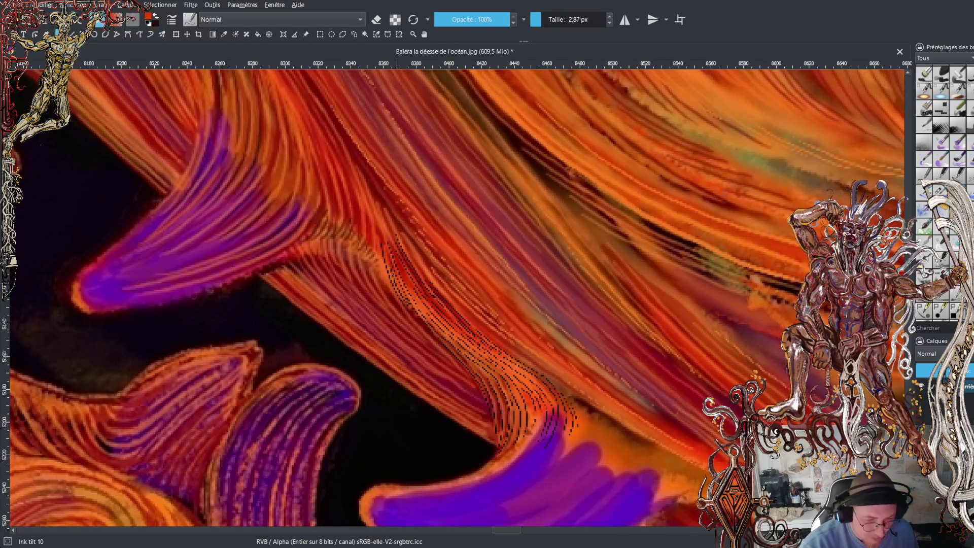
ctrl+click(552, 134)
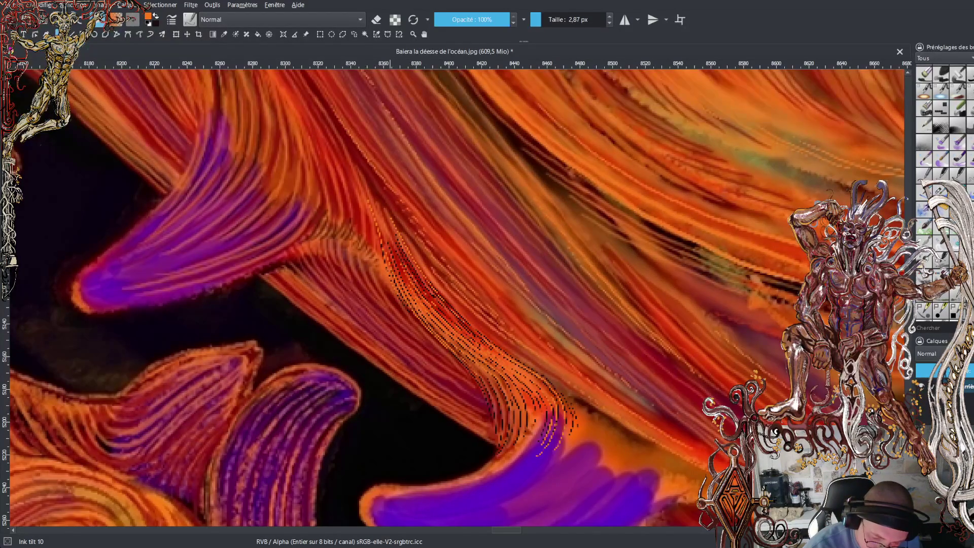
Lay orange dotted strokes along the hair beside the dark dots, resampling to darken bright pixels.
drag(413, 251, 400, 239)
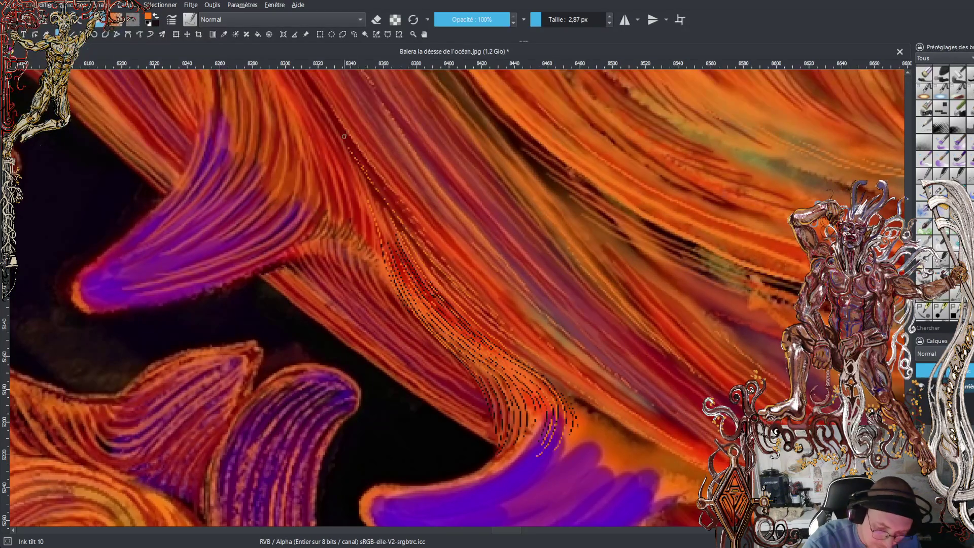
mouse_move(374, 182)
mouse_down()
mouse_move(348, 146)
mouse_move(416, 233)
mouse_up()
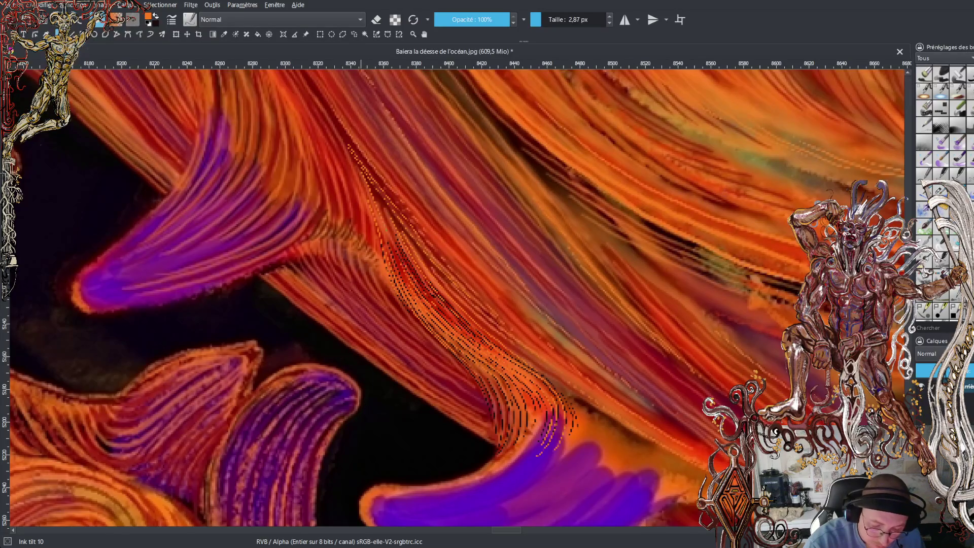
drag(396, 259, 401, 270)
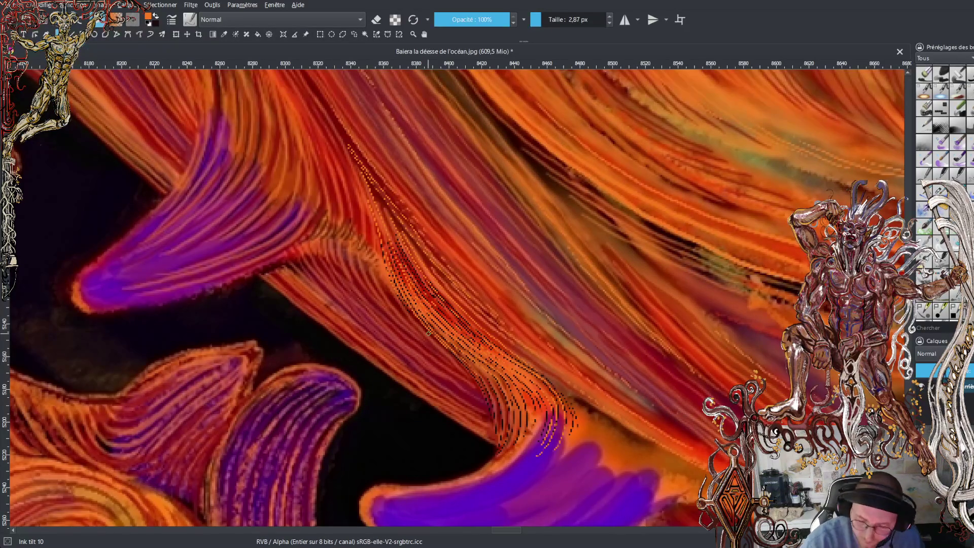
scroll(457, 299, up, 5)
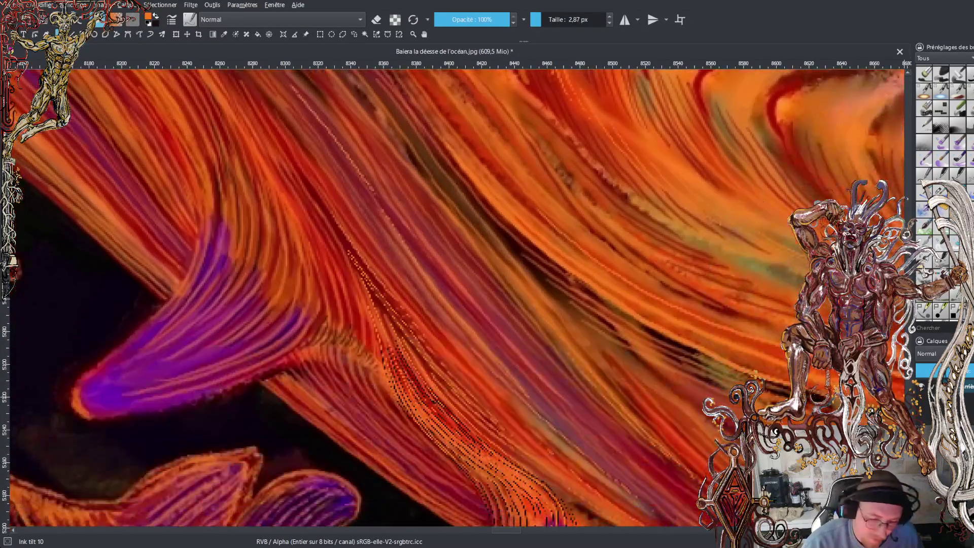
drag(335, 226, 482, 402)
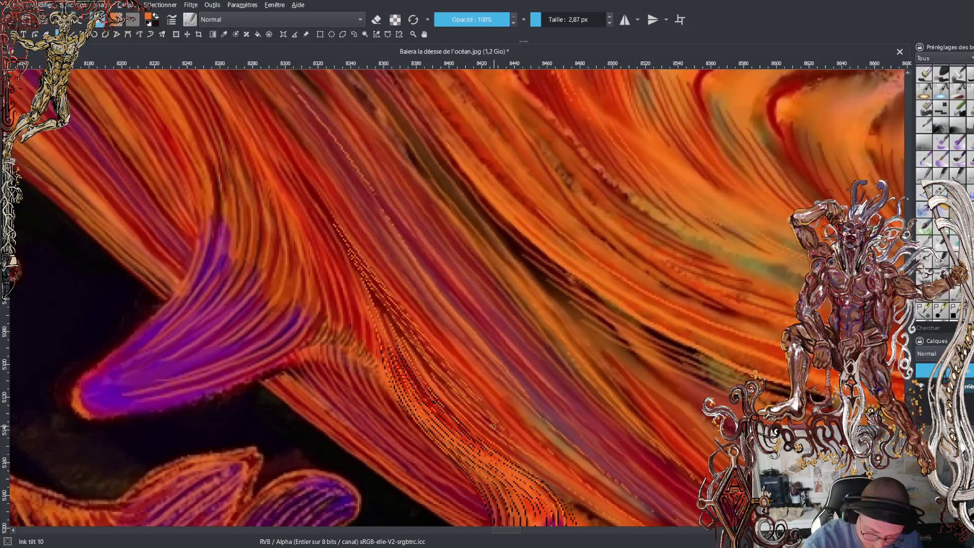
ctrl+click(495, 426)
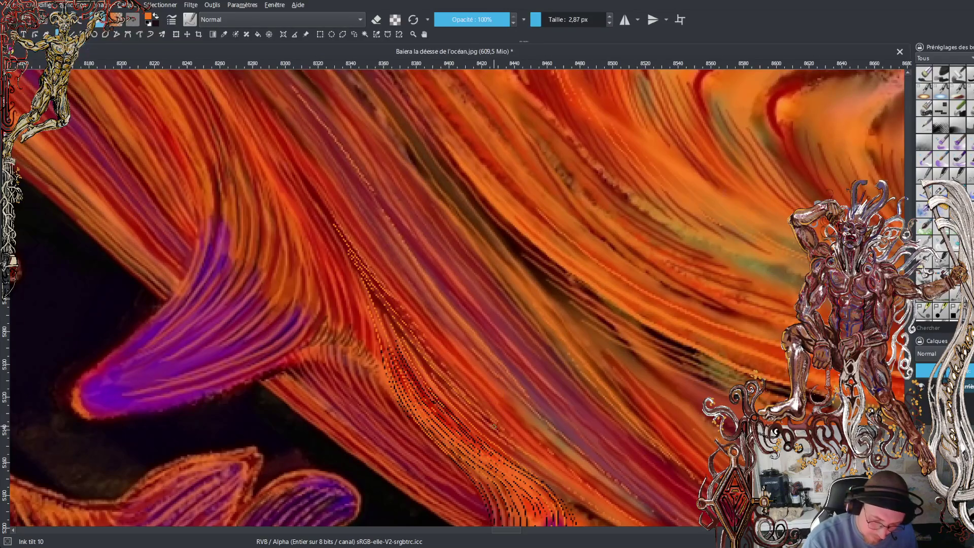
drag(333, 224, 380, 296)
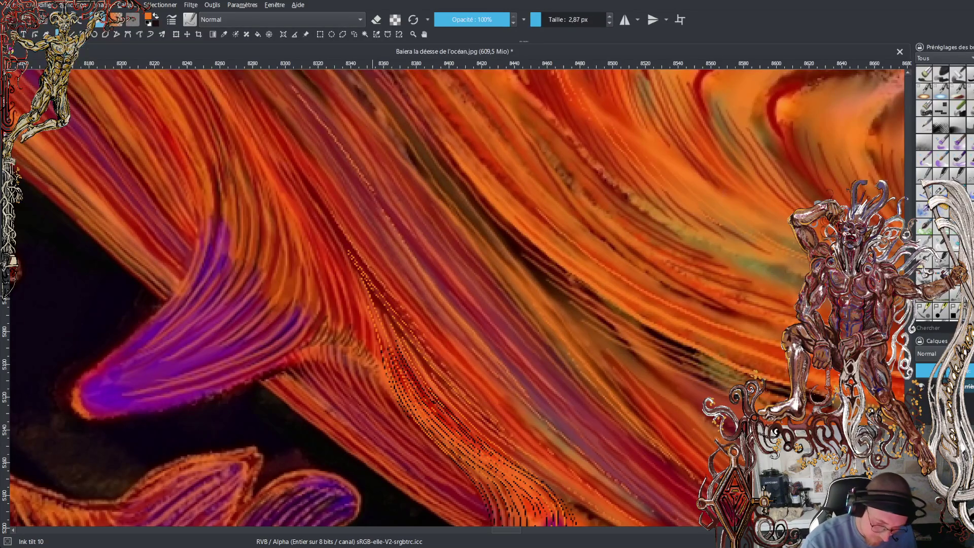
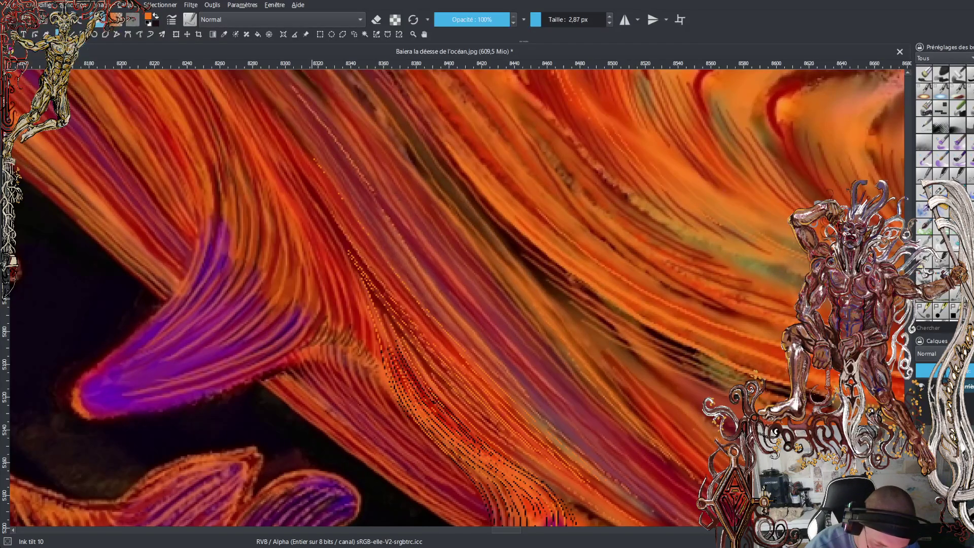
Switch to the Ink tilt 20 brush at 3.76 px and paint a thin light strand down-right through the hair.
key(slash)
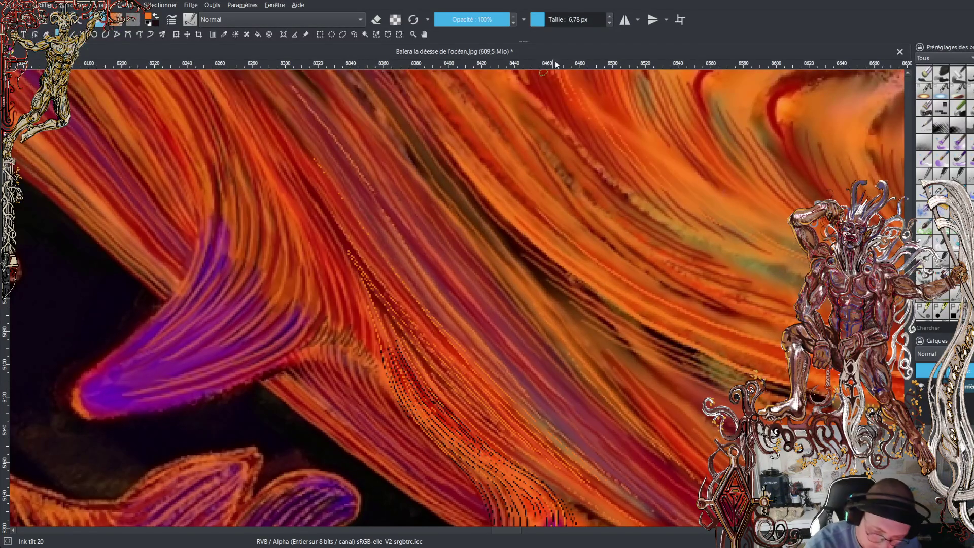
click(540, 17)
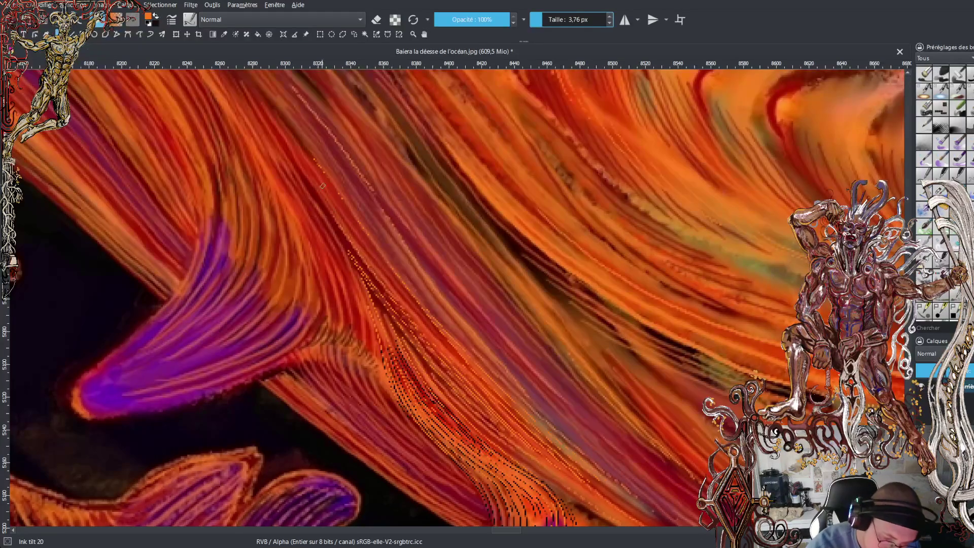
drag(314, 172, 425, 322)
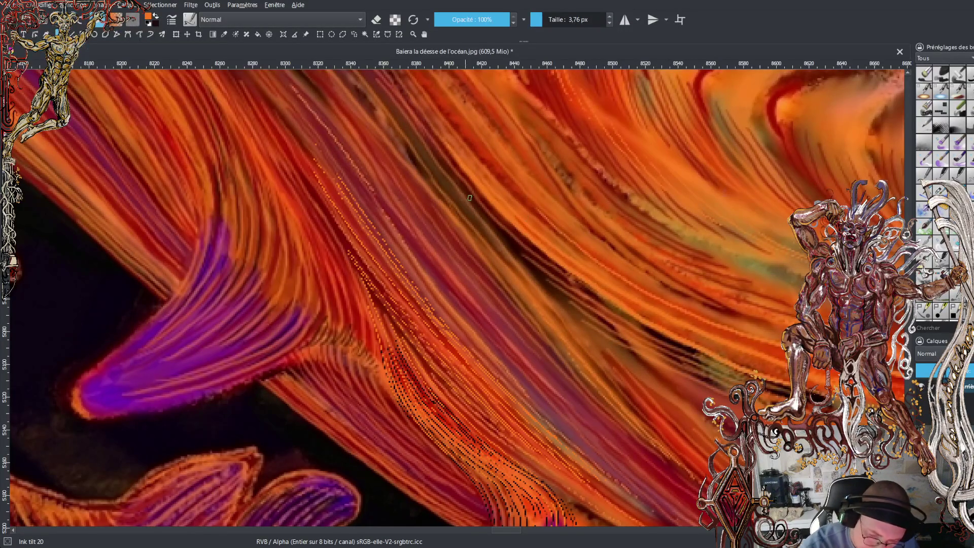
Paint thin orange strands and orange dots along the dark hair line, plus a long dark diagonal strand.
mouse_move(449, 172)
mouse_down()
mouse_move(540, 263)
mouse_move(686, 352)
mouse_up()
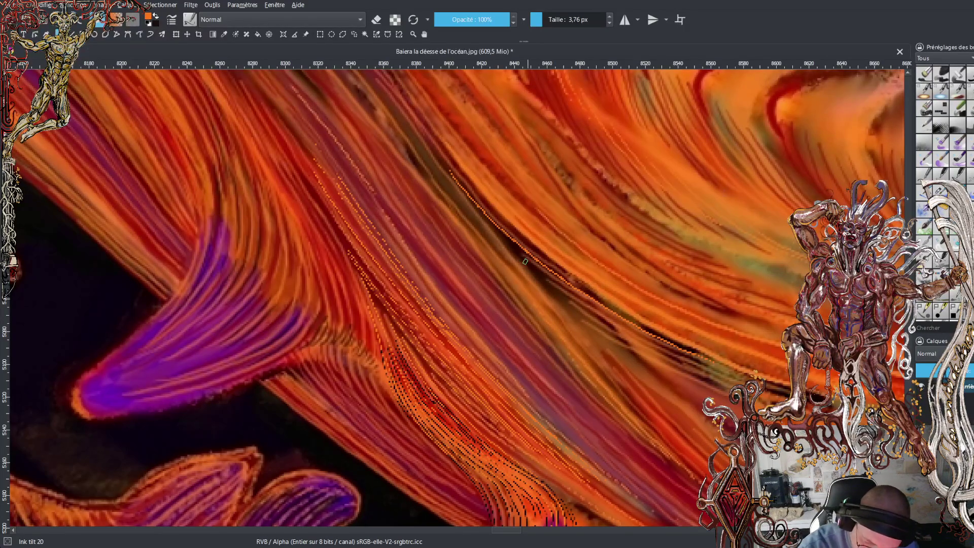
mouse_move(514, 248)
mouse_down()
mouse_move(628, 327)
mouse_move(700, 361)
mouse_up()
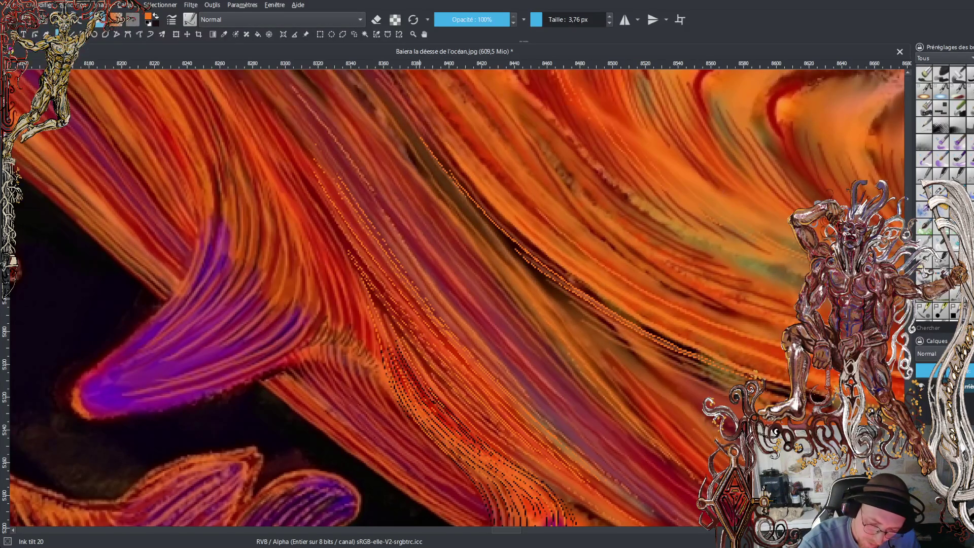
drag(475, 206, 526, 260)
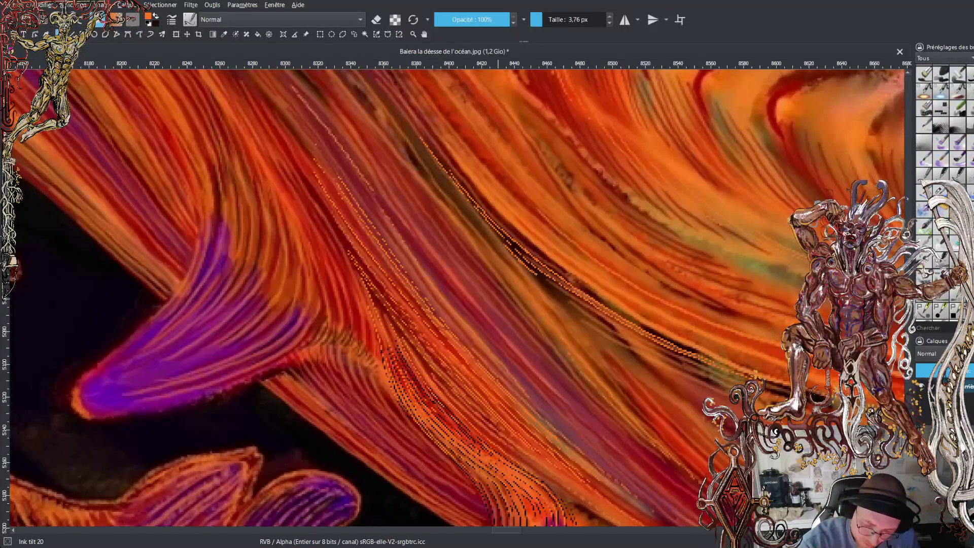
drag(539, 280, 636, 347)
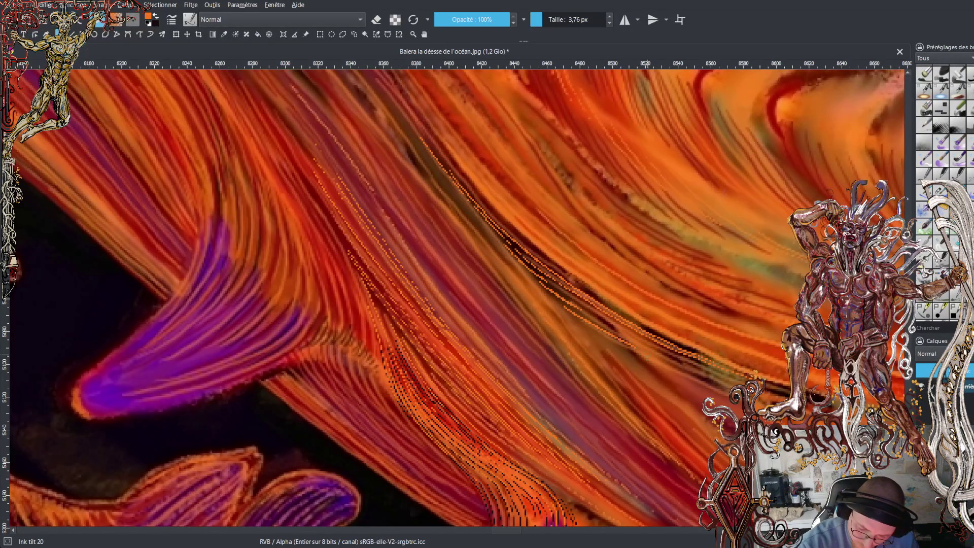
drag(586, 326, 636, 354)
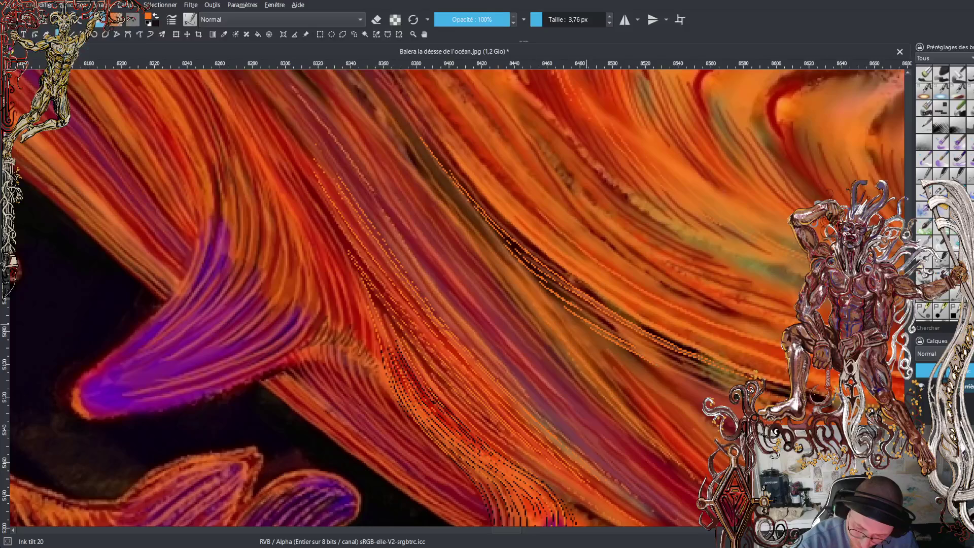
drag(682, 379, 704, 390)
drag(626, 358, 680, 381)
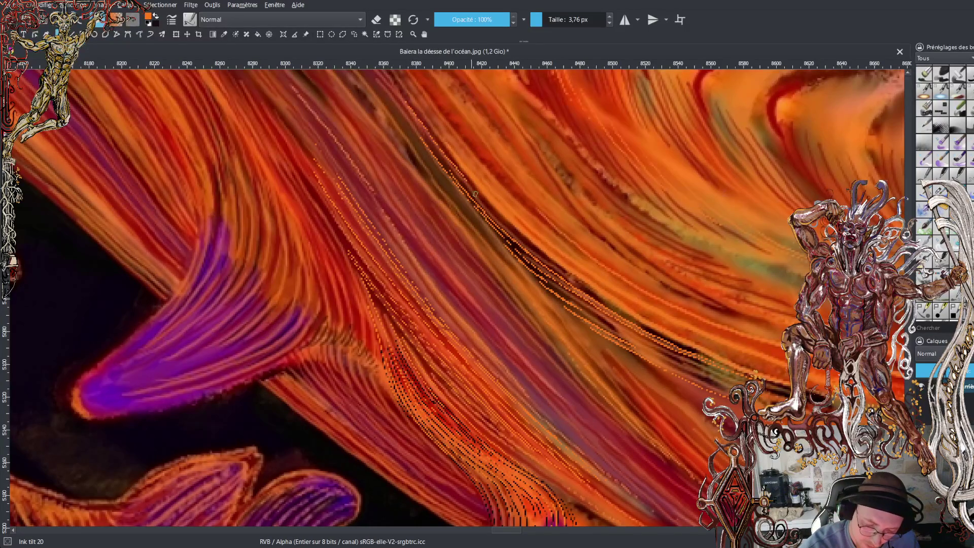
mouse_move(476, 193)
mouse_down()
mouse_move(576, 281)
mouse_move(710, 360)
mouse_up()
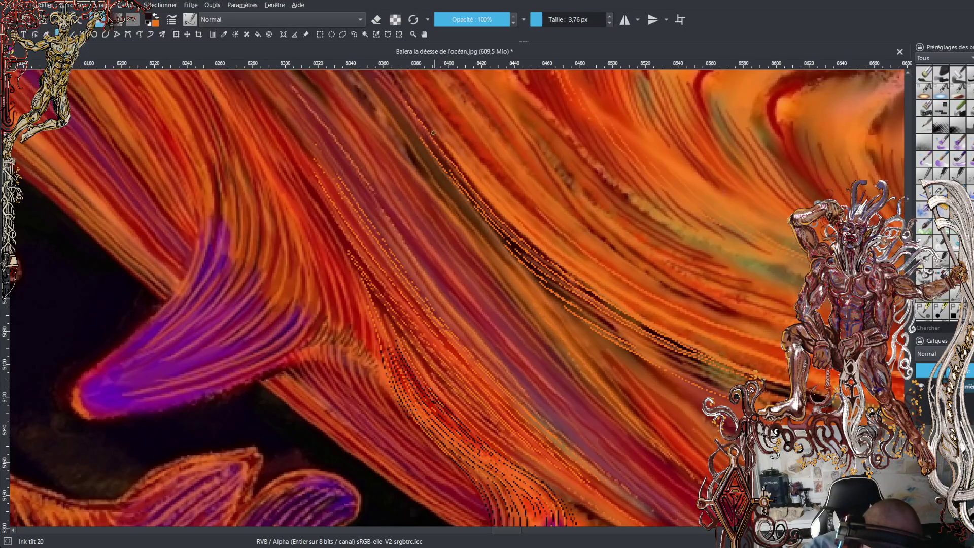
mouse_move(427, 121)
mouse_down()
mouse_move(535, 246)
mouse_move(677, 338)
mouse_move(791, 385)
mouse_up()
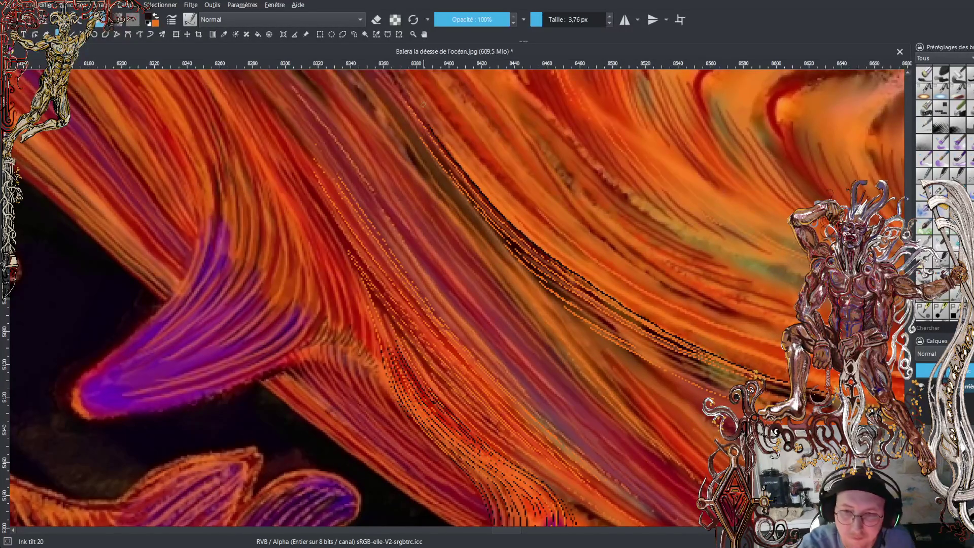
Extend the dark diagonal strand line upward and further down-right.
drag(411, 91, 538, 239)
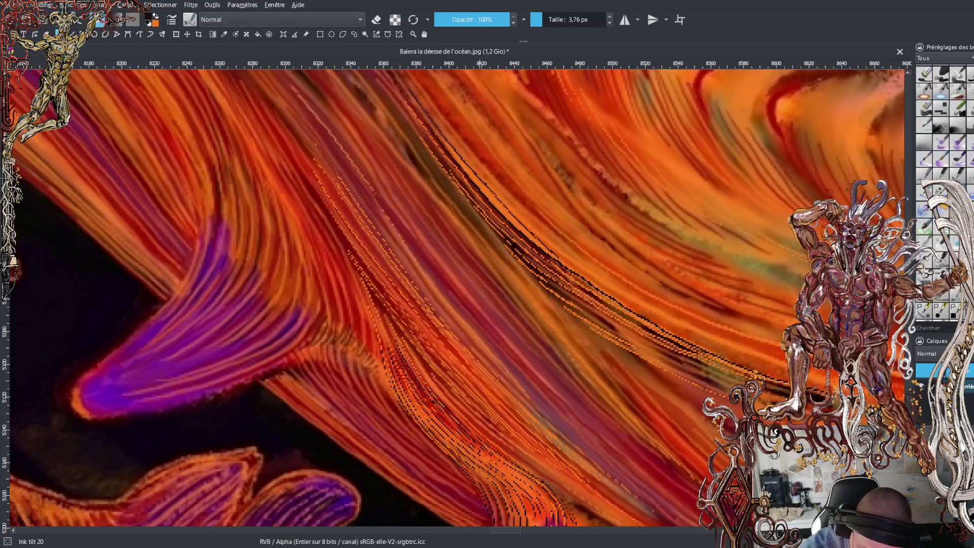
drag(574, 267, 634, 306)
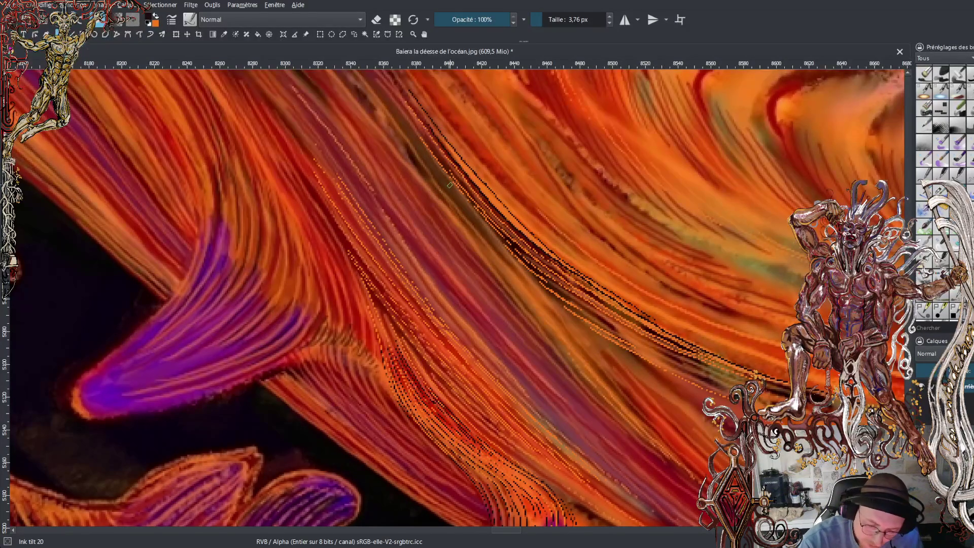
Paint another dark stroke along the hair line toward the lower right.
click(447, 181)
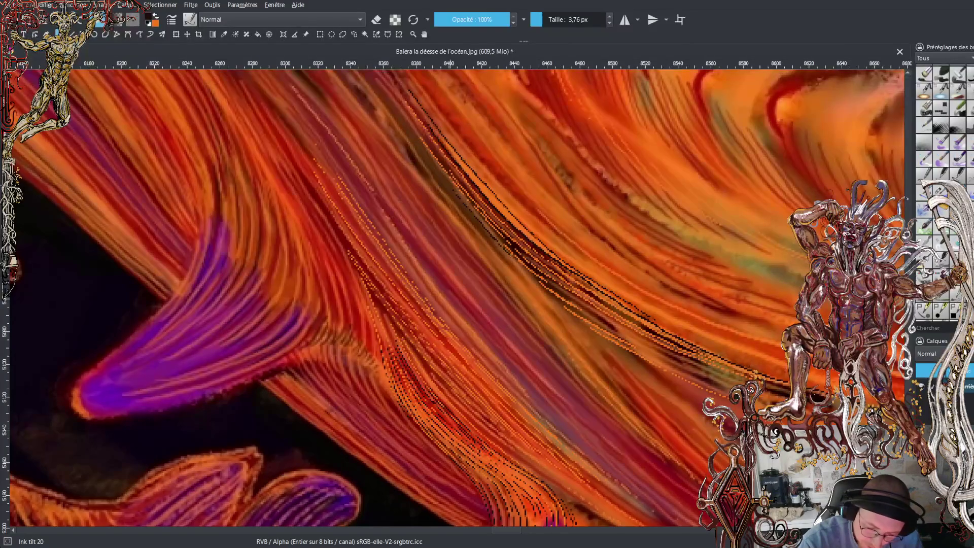
mouse_move(490, 237)
mouse_down()
mouse_move(558, 296)
mouse_move(535, 288)
mouse_move(598, 327)
mouse_up()
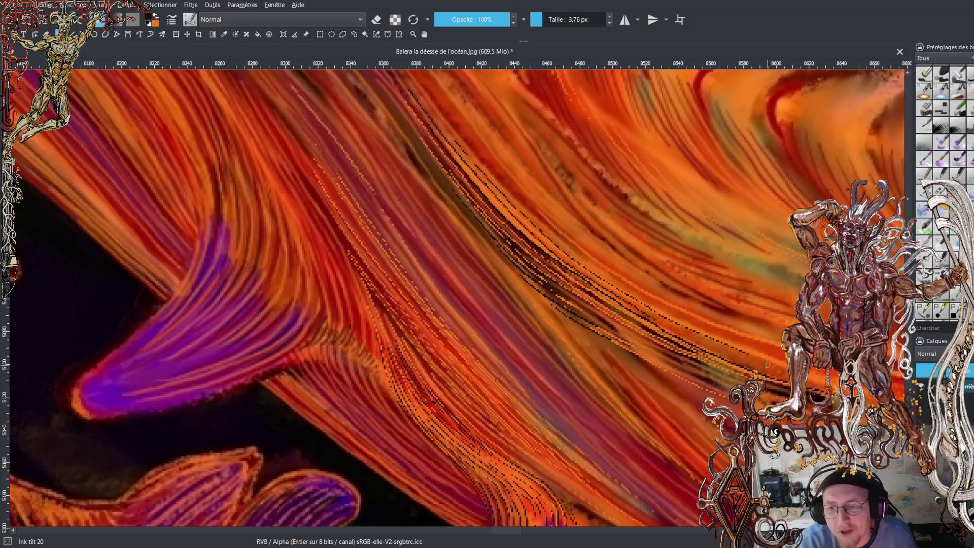
scroll(456, 298, up, 5)
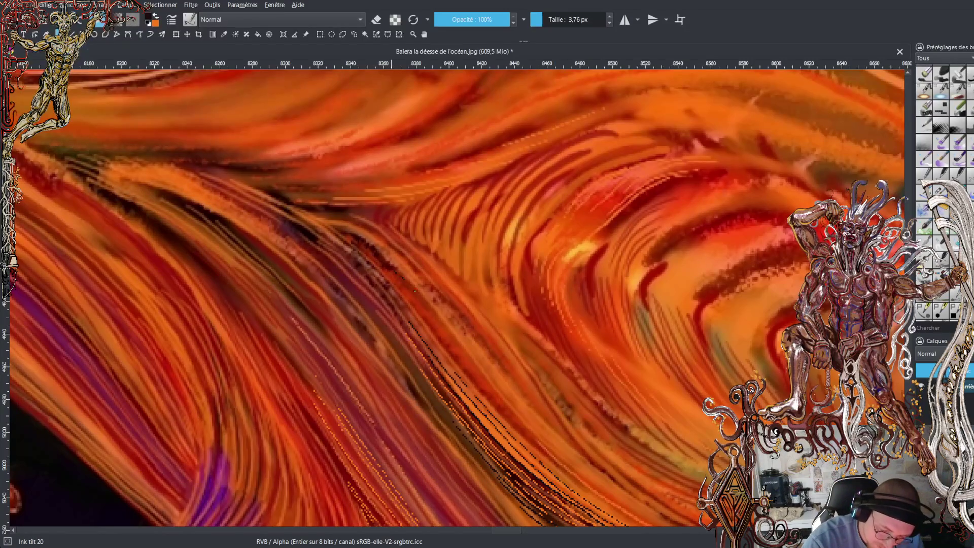
Draw dark dotted strokes diagonally down-right through the hair, undoing the last upper marks.
drag(431, 311, 517, 426)
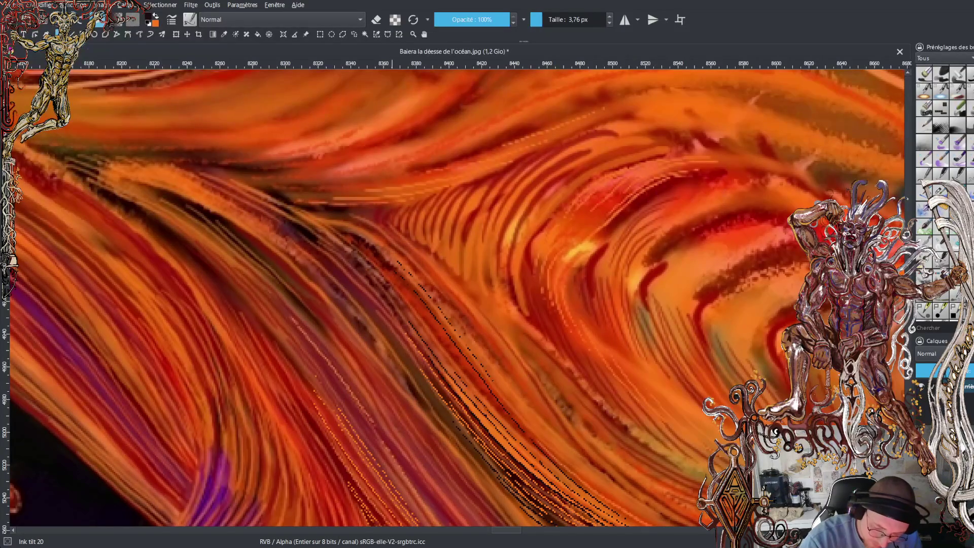
drag(512, 403, 529, 427)
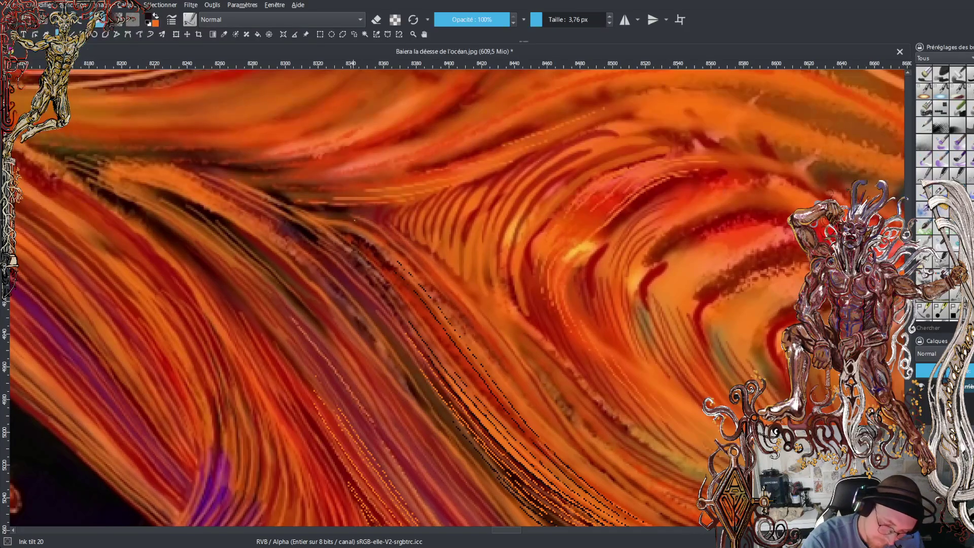
drag(408, 262, 525, 406)
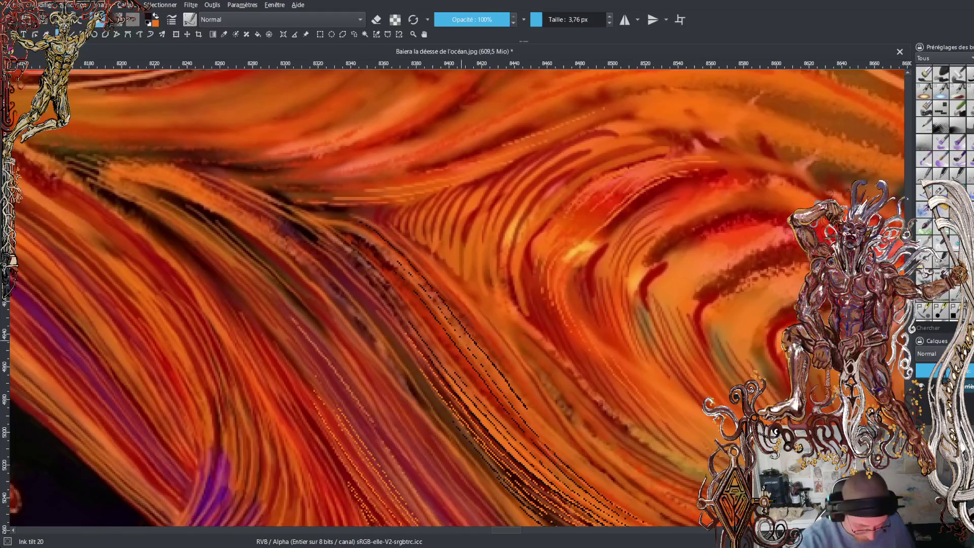
key(ctrl+z)
Extend the dark dots down-right and add a dotted dark strand running from the upper left.
drag(496, 373, 542, 429)
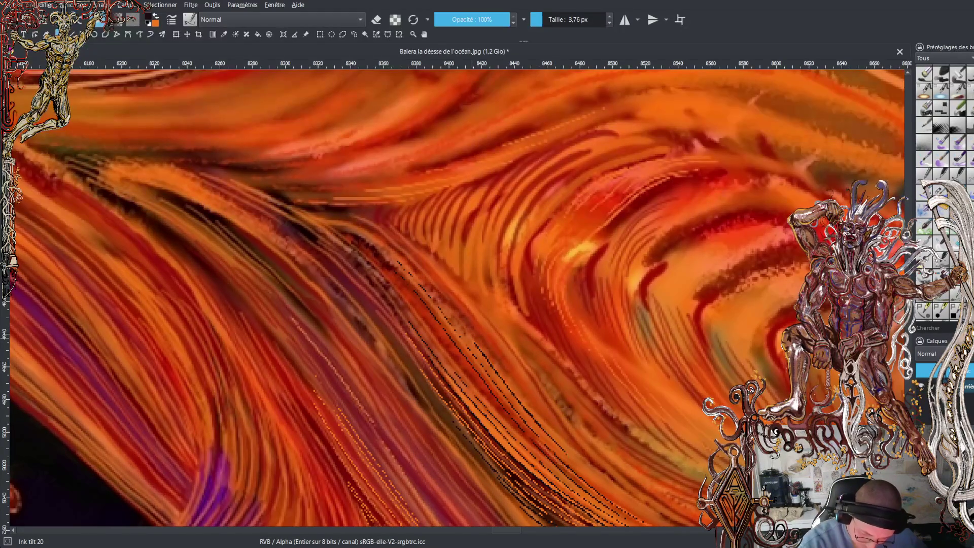
drag(612, 494, 638, 513)
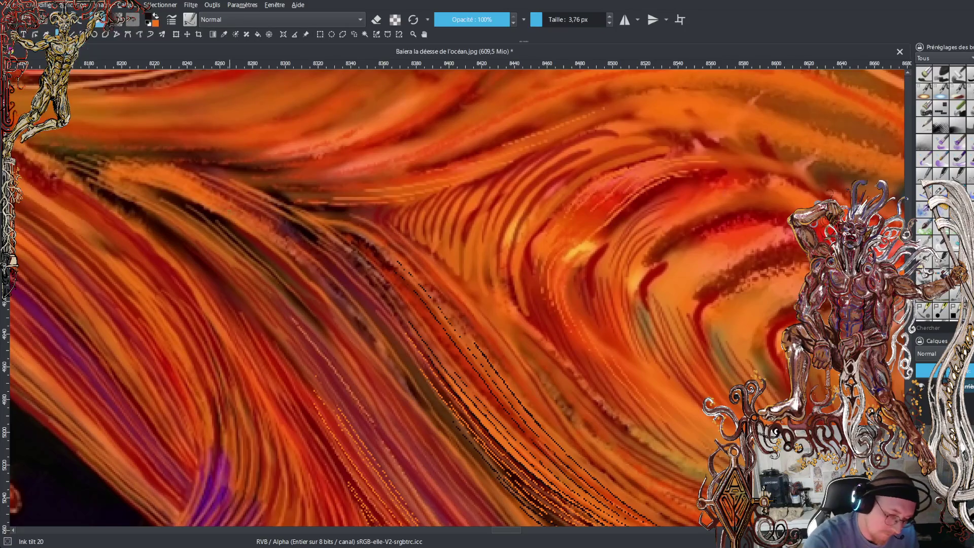
drag(225, 202, 303, 255)
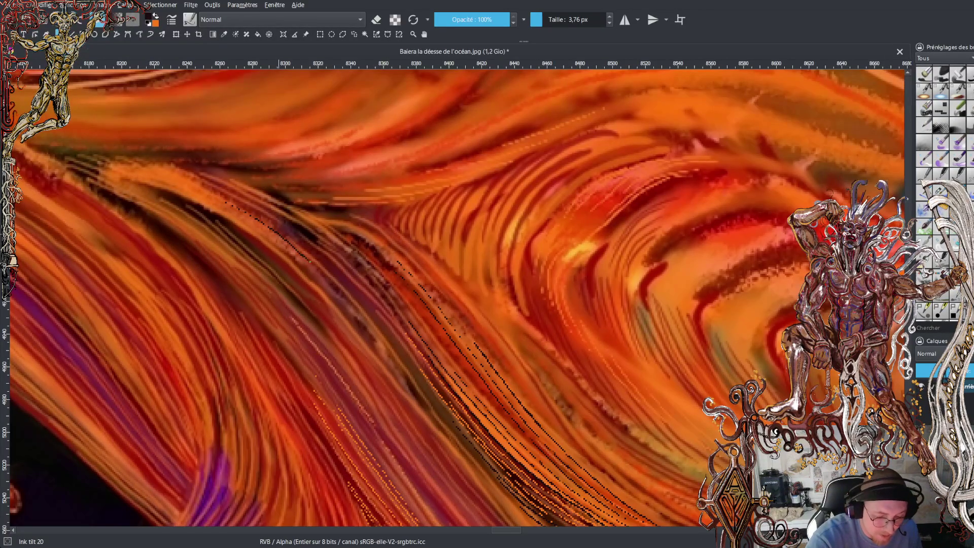
key(ctrl+z)
key(ctrl+z)
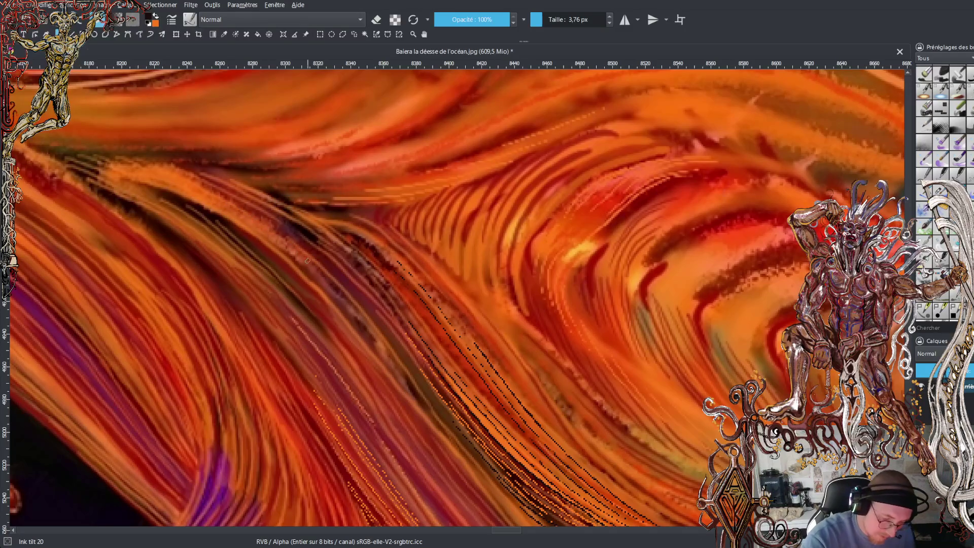
drag(267, 226, 263, 224)
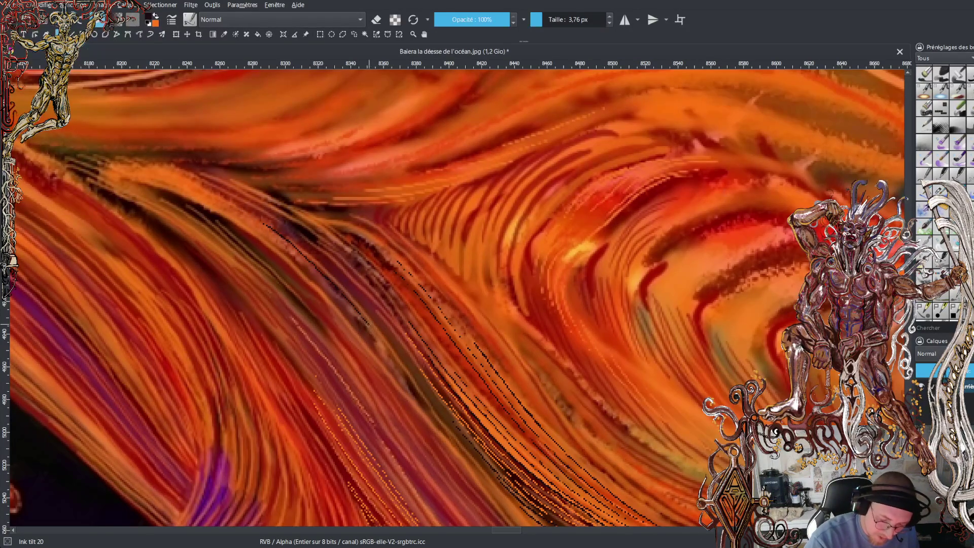
drag(378, 336, 395, 359)
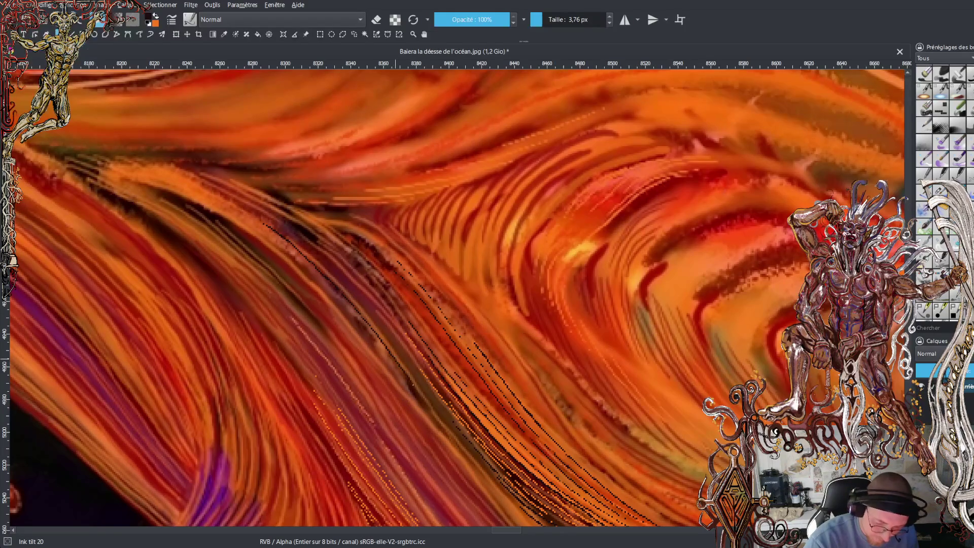
drag(428, 408, 471, 466)
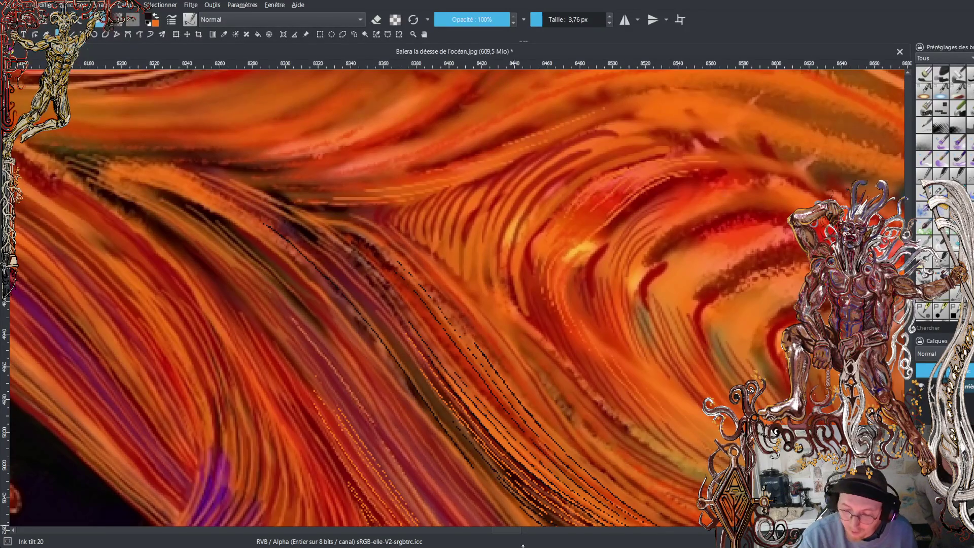
Paint three thin dark dotted strands diagonally down-right through the hair.
scroll(457, 299, down, 5)
scroll(424, 166, up, 2)
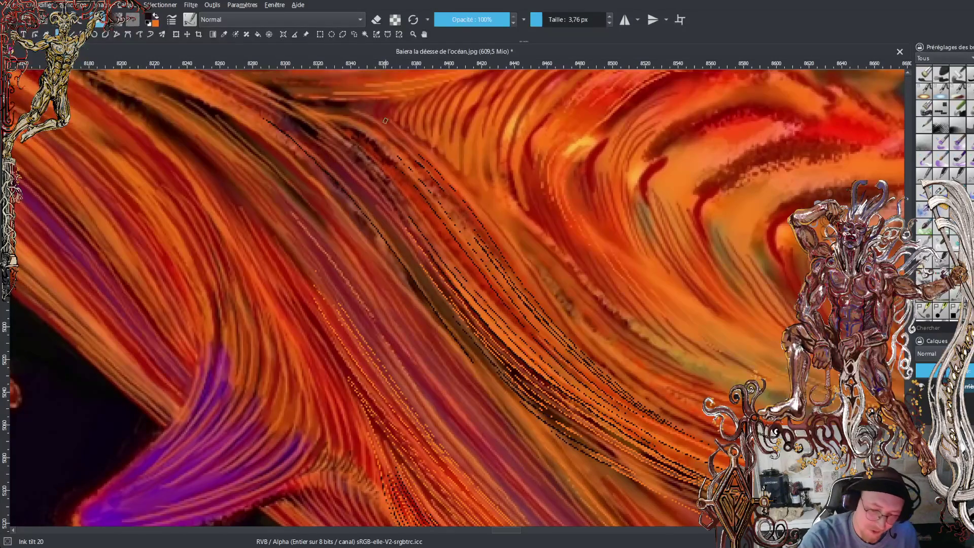
mouse_move(387, 121)
mouse_down()
mouse_move(472, 197)
mouse_move(579, 341)
mouse_up()
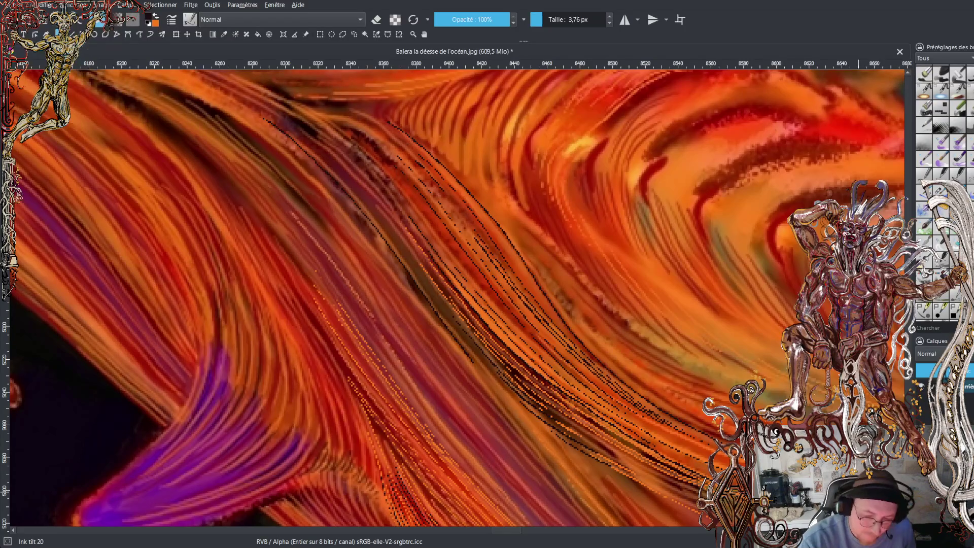
drag(426, 145, 526, 254)
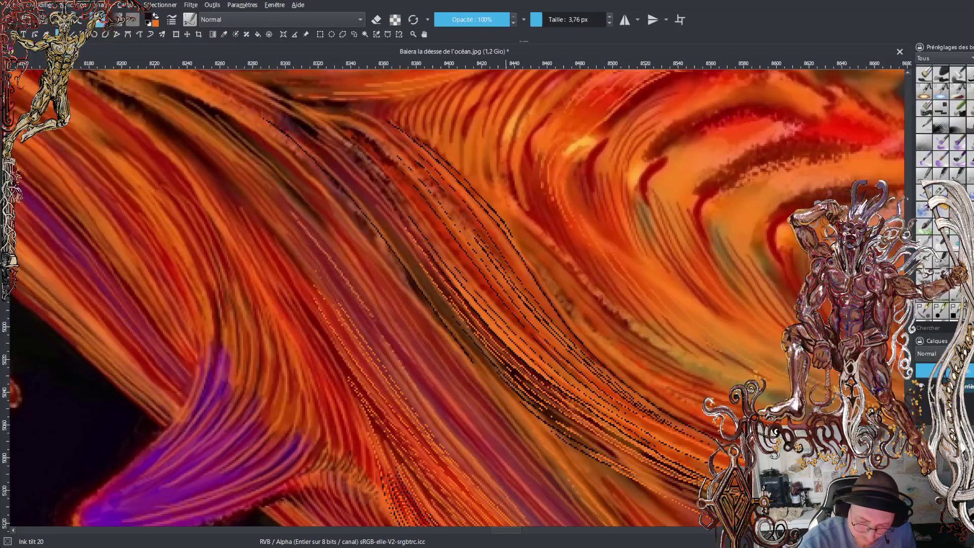
mouse_move(522, 248)
mouse_down()
mouse_move(614, 365)
mouse_move(713, 431)
mouse_up()
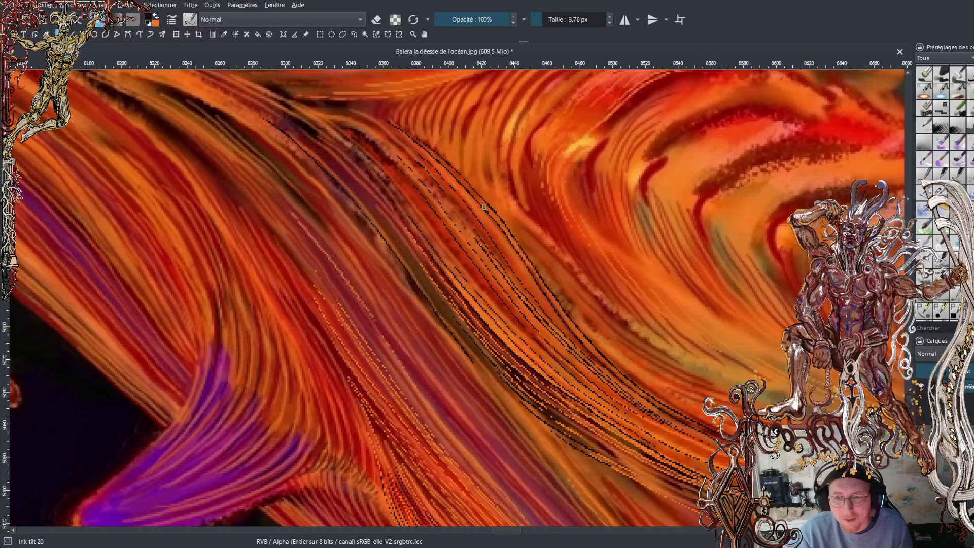
scroll(483, 207, down, 1)
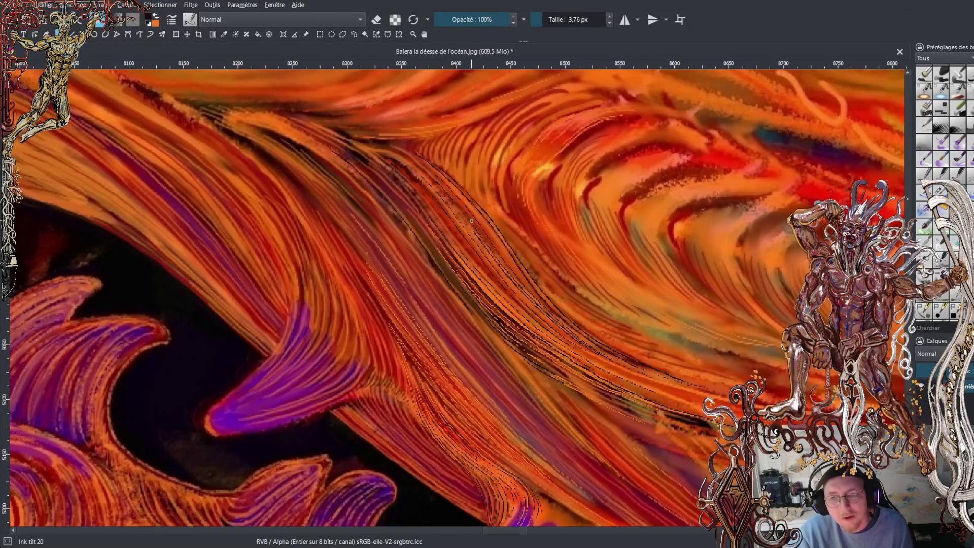
scroll(471, 221, down, 2)
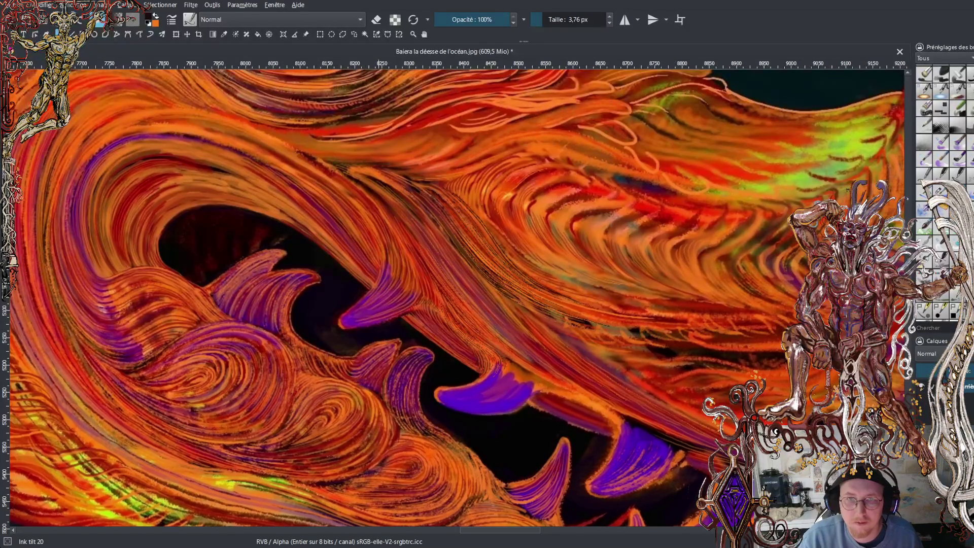
click(715, 4)
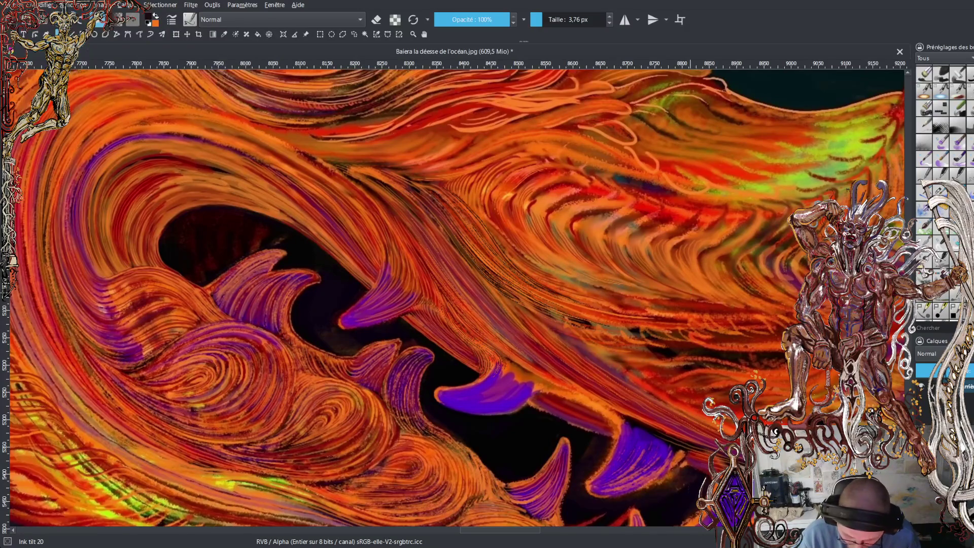
scroll(532, 319, up, 2)
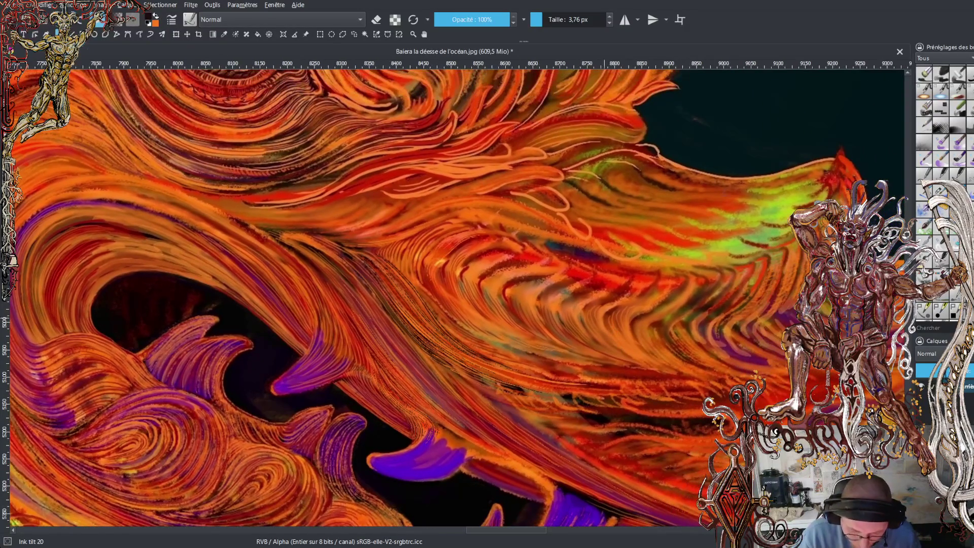
scroll(532, 319, up, 1)
scroll(531, 319, up, 1)
scroll(531, 319, up, 1)
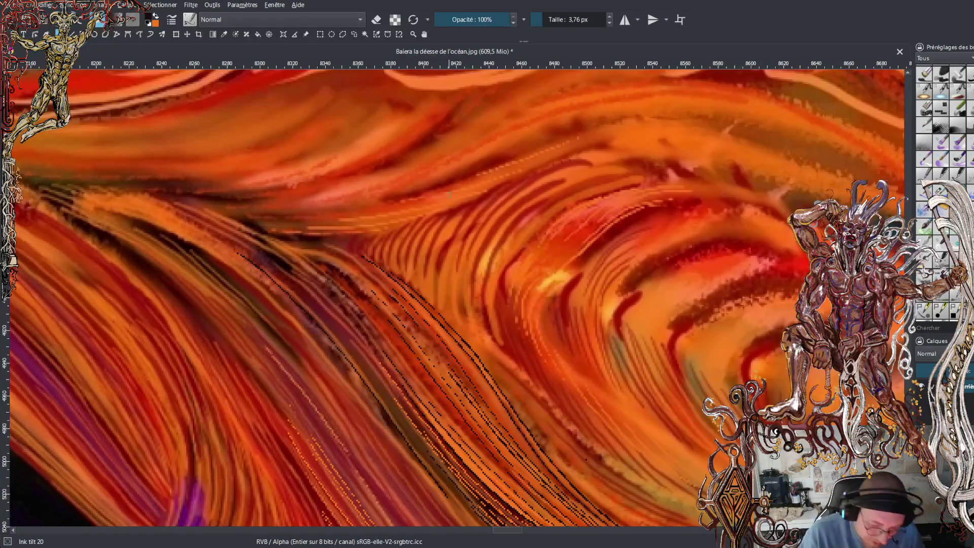
drag(364, 250, 391, 232)
Hatch a fan of nine curved black strokes fanning up-right along the hair's upward sweep.
drag(392, 271, 397, 235)
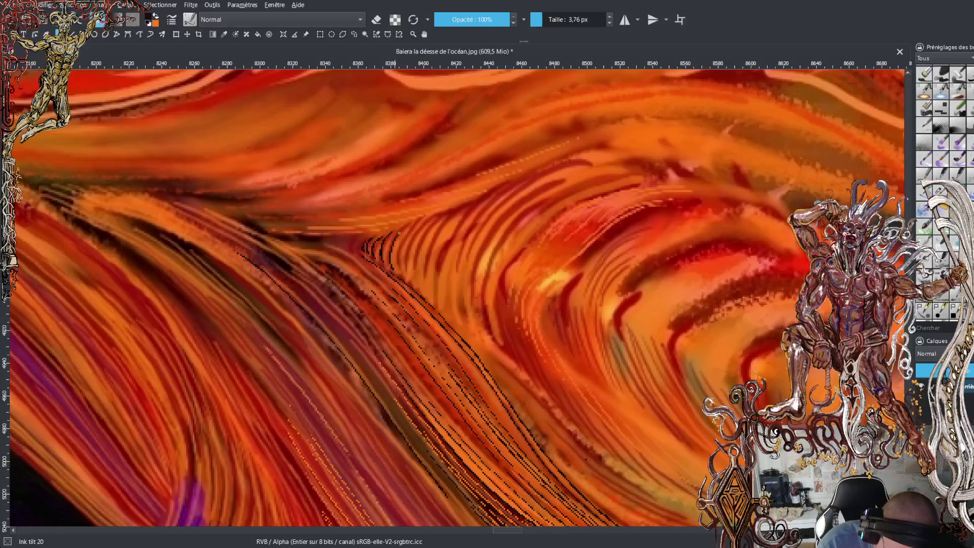
drag(400, 277, 418, 222)
drag(408, 272, 415, 237)
drag(416, 240, 437, 215)
mouse_move(419, 295)
mouse_down()
mouse_move(416, 239)
mouse_move(441, 214)
mouse_up()
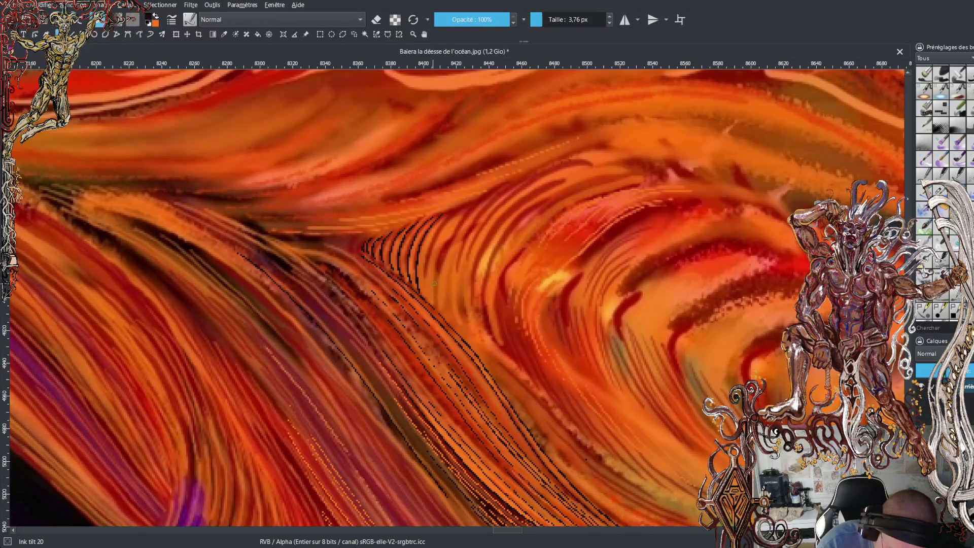
drag(429, 297, 434, 239)
drag(438, 307, 467, 208)
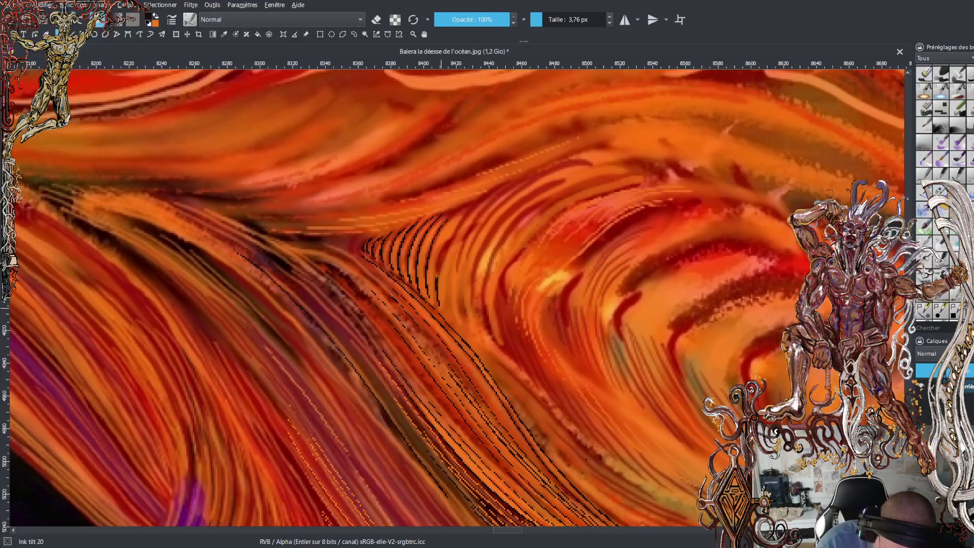
drag(450, 325, 497, 194)
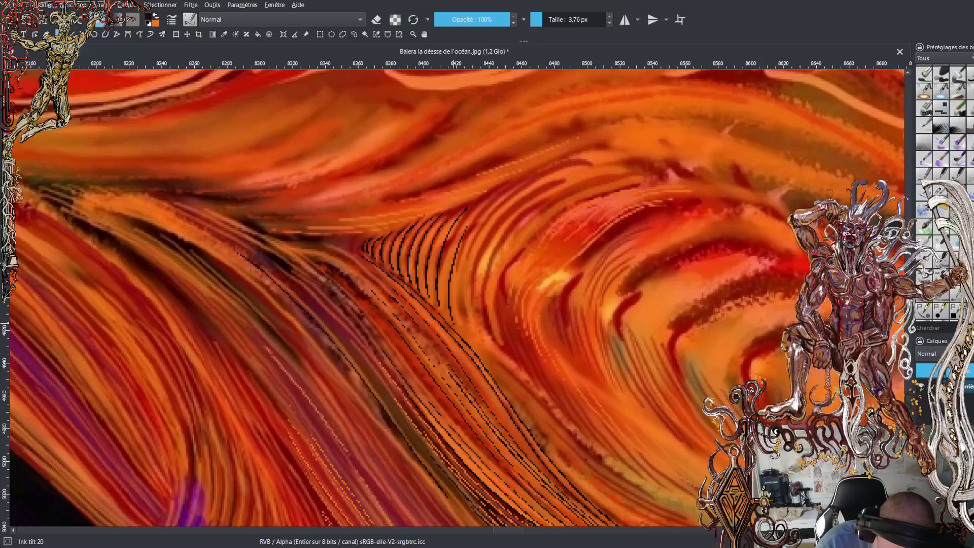
mouse_move(459, 325)
mouse_down()
mouse_move(463, 260)
mouse_move(486, 209)
mouse_move(529, 173)
mouse_up()
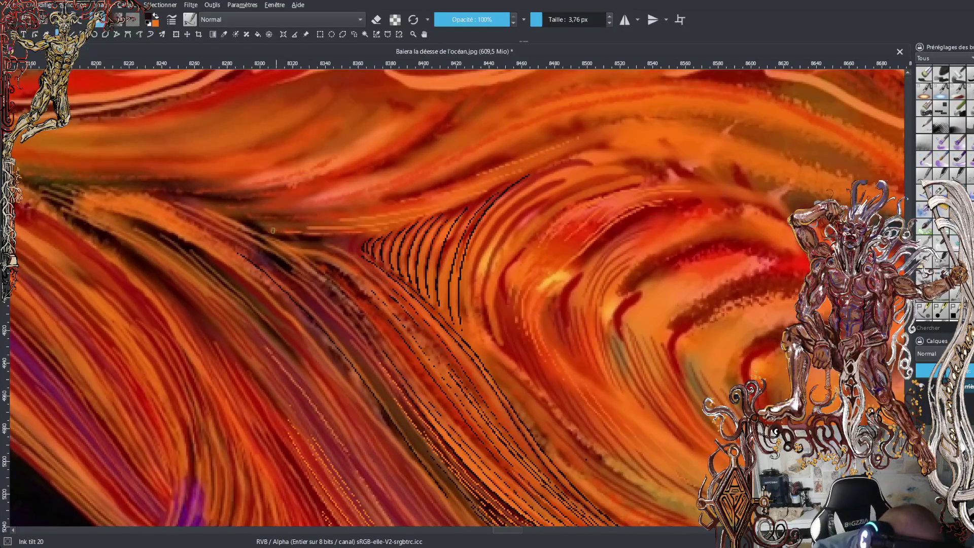
Draw a long black curve along the hair's top edge and add several curved ink strands.
mouse_move(349, 232)
mouse_down()
mouse_move(423, 217)
mouse_move(628, 137)
mouse_up()
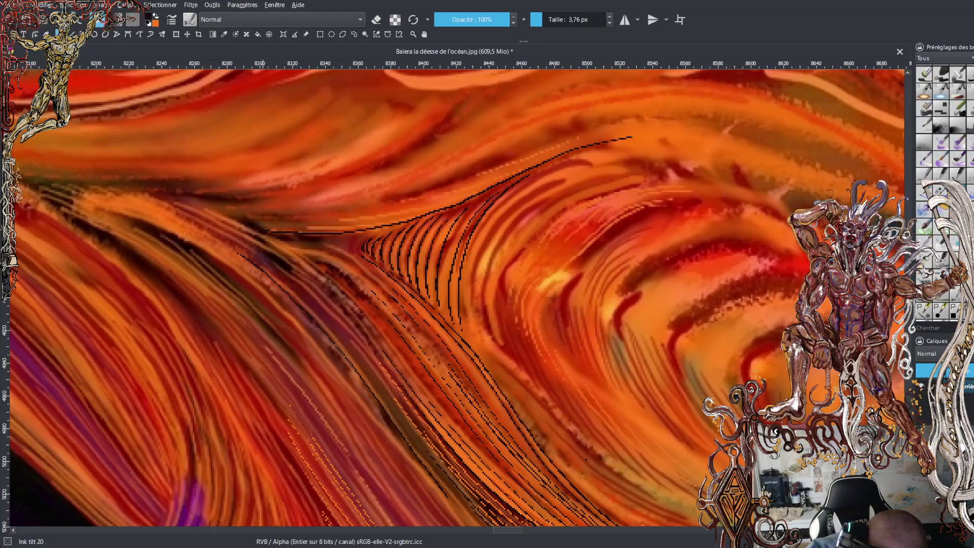
drag(814, 180, 897, 208)
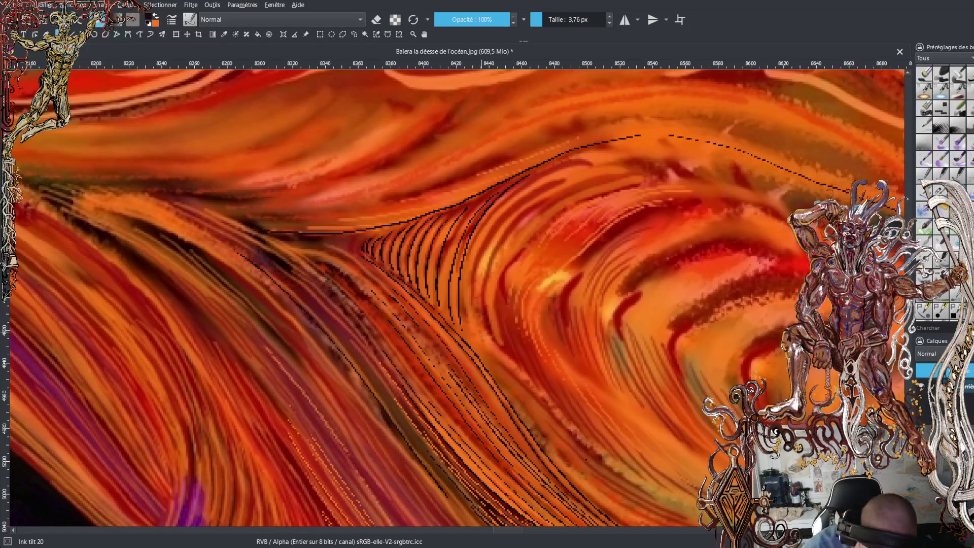
mouse_move(491, 360)
mouse_down()
mouse_move(466, 312)
mouse_move(466, 283)
mouse_move(482, 221)
mouse_move(500, 206)
mouse_up()
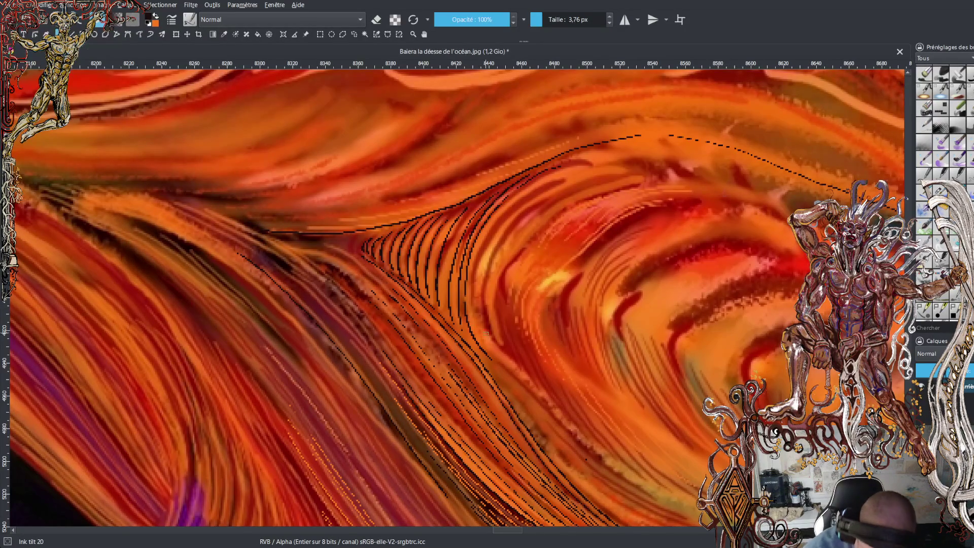
mouse_move(473, 304)
mouse_down()
mouse_move(483, 235)
mouse_move(558, 173)
mouse_up()
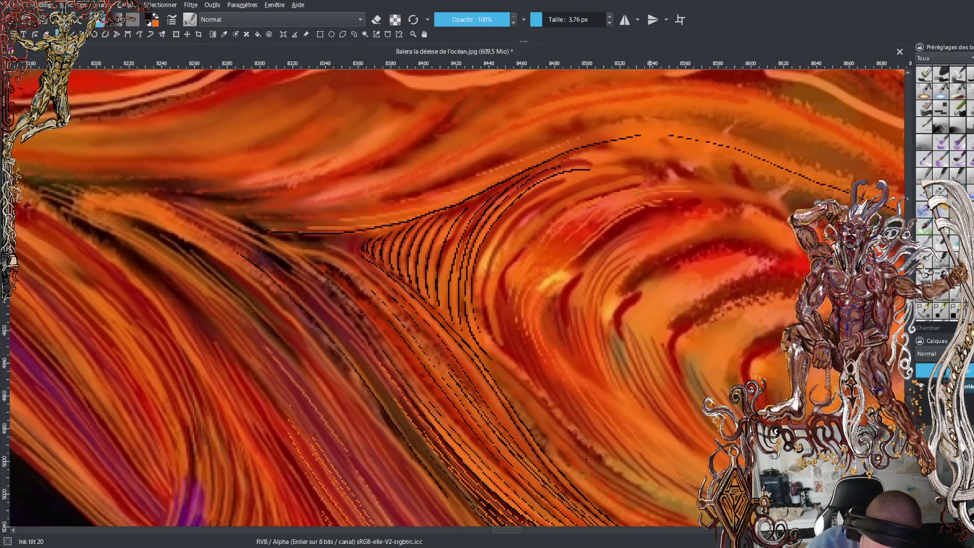
mouse_move(487, 252)
mouse_down()
mouse_move(531, 188)
mouse_move(584, 173)
mouse_up()
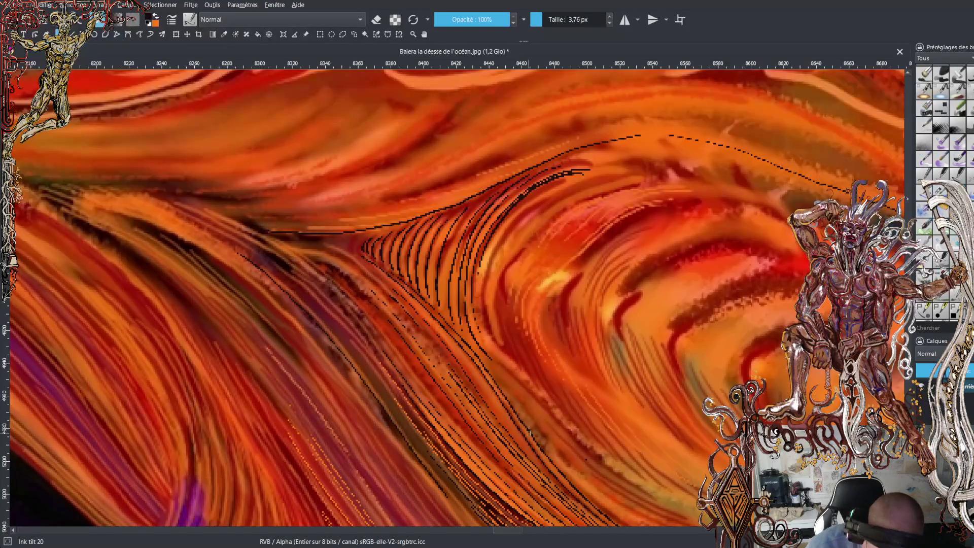
Swap to orange with X, test an orange stroke over the strand, then undo it.
key(x)
mouse_move(481, 261)
mouse_down()
mouse_move(523, 192)
mouse_move(553, 172)
mouse_move(599, 165)
mouse_up()
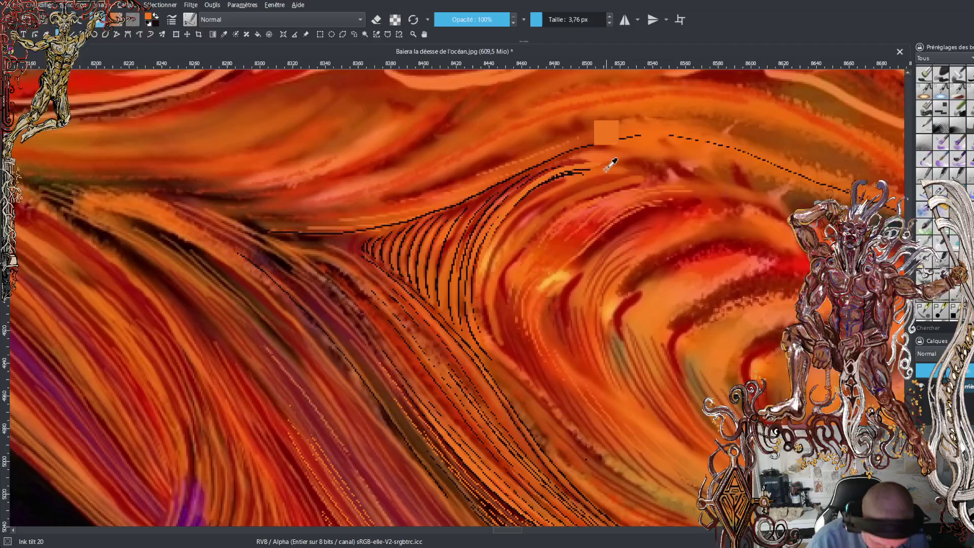
key(ctrl+z)
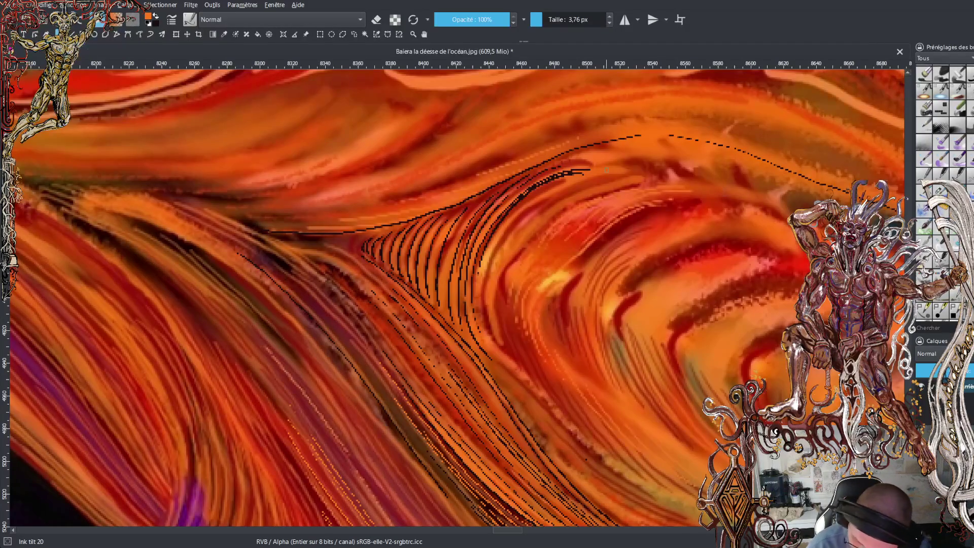
Paint a series of short light-orange highlights running down-right over the hatched strands.
drag(507, 336, 517, 357)
drag(503, 307, 537, 387)
drag(511, 315, 553, 402)
drag(529, 348, 596, 447)
drag(539, 360, 611, 458)
drag(554, 376, 642, 478)
drag(574, 399, 660, 482)
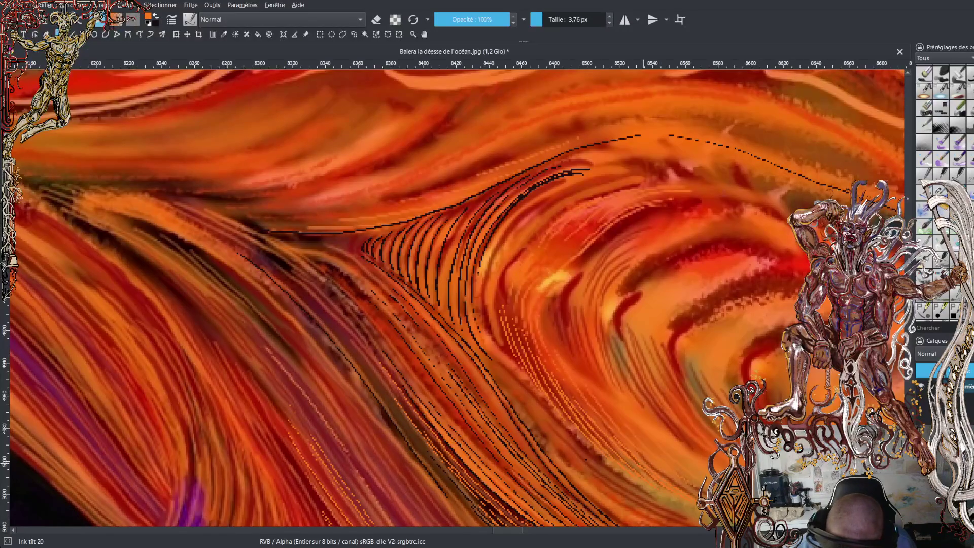
drag(641, 455, 684, 487)
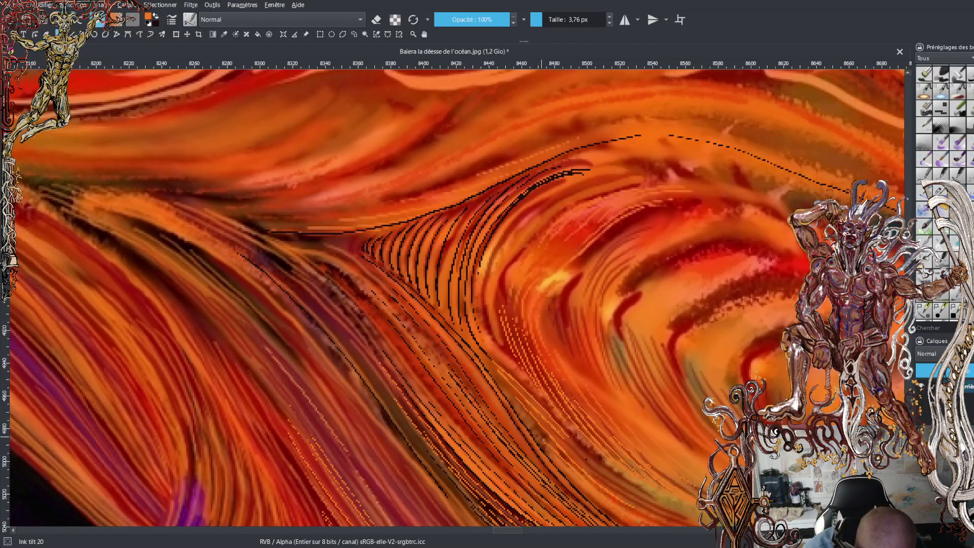
scroll(457, 300, down, 3)
Paint six light orange hatch strokes rising up-right along the dark lines at the wave's base.
scroll(456, 300, down, 2)
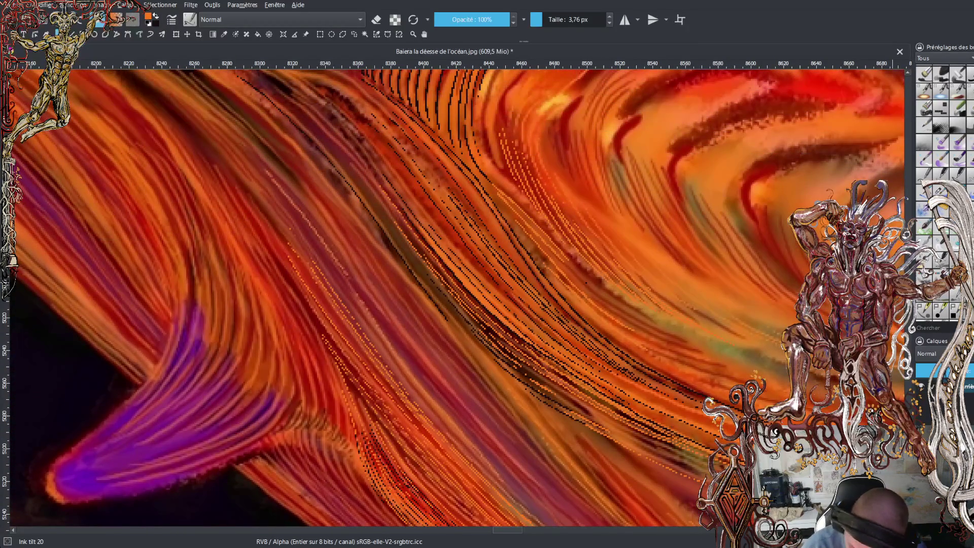
scroll(457, 299, up, 5)
scroll(456, 300, up, 5)
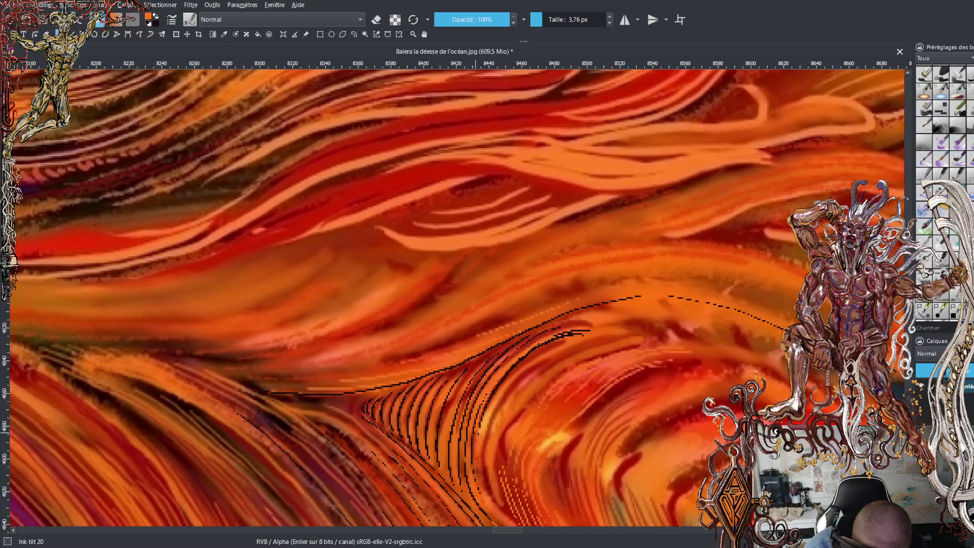
drag(460, 419, 515, 340)
mouse_move(441, 454)
mouse_down()
mouse_move(445, 409)
mouse_move(487, 355)
mouse_up()
drag(428, 428, 457, 372)
drag(419, 427, 446, 372)
drag(410, 430, 420, 390)
mouse_move(401, 428)
mouse_down()
mouse_move(417, 382)
mouse_move(396, 401)
mouse_move(396, 393)
mouse_move(348, 399)
mouse_up()
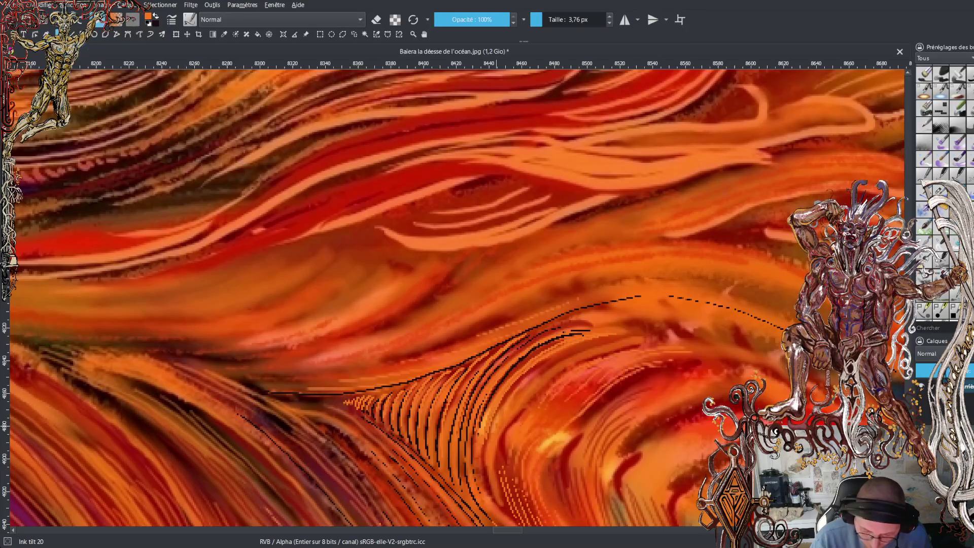
Paint a thin orange strand across the right part of the hair wave.
drag(563, 351, 630, 331)
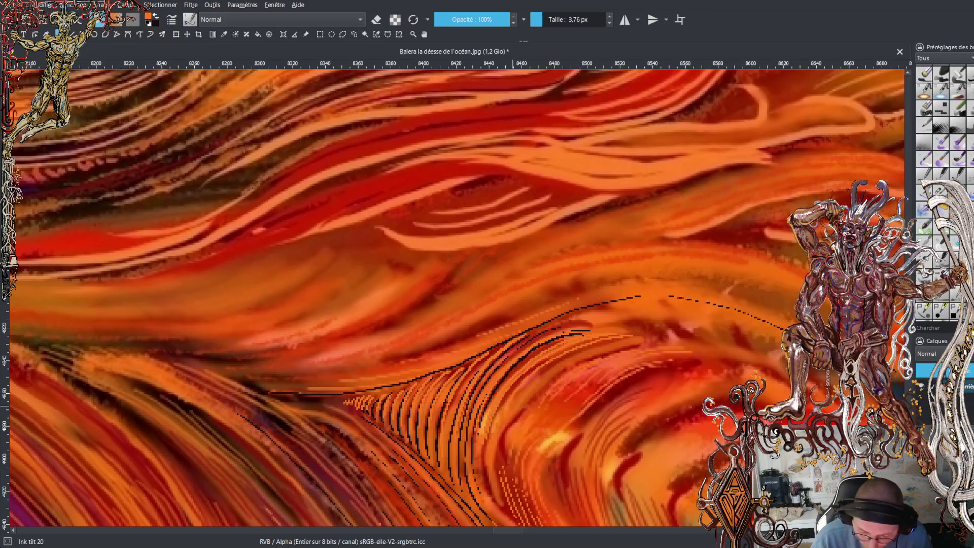
Add a longer light orange strand rising to the right across the hair.
mouse_move(535, 398)
mouse_down()
mouse_move(609, 347)
mouse_move(683, 341)
mouse_up()
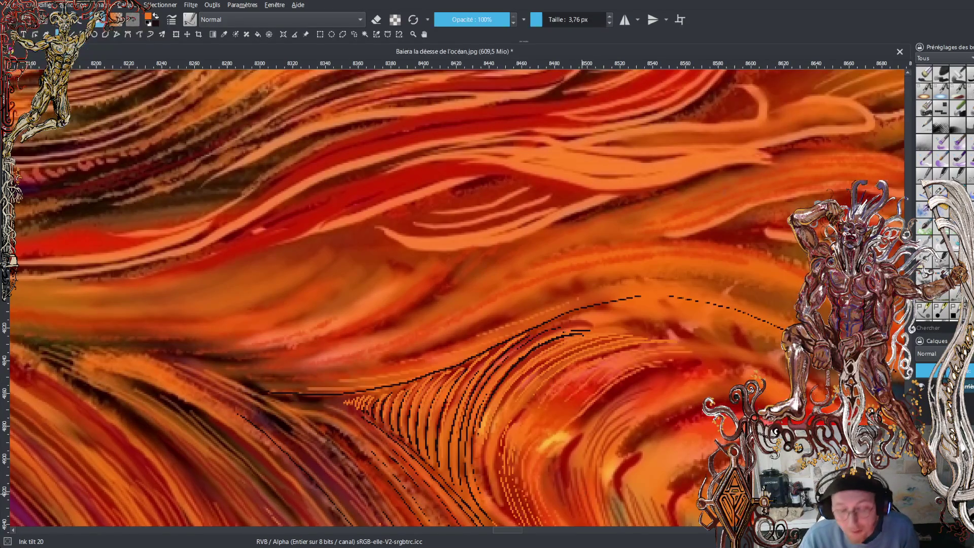
Draw a short thin dark red curve on the crest of the hair wave.
scroll(457, 298, down, 8)
scroll(457, 298, down, 1)
scroll(457, 298, up, 4)
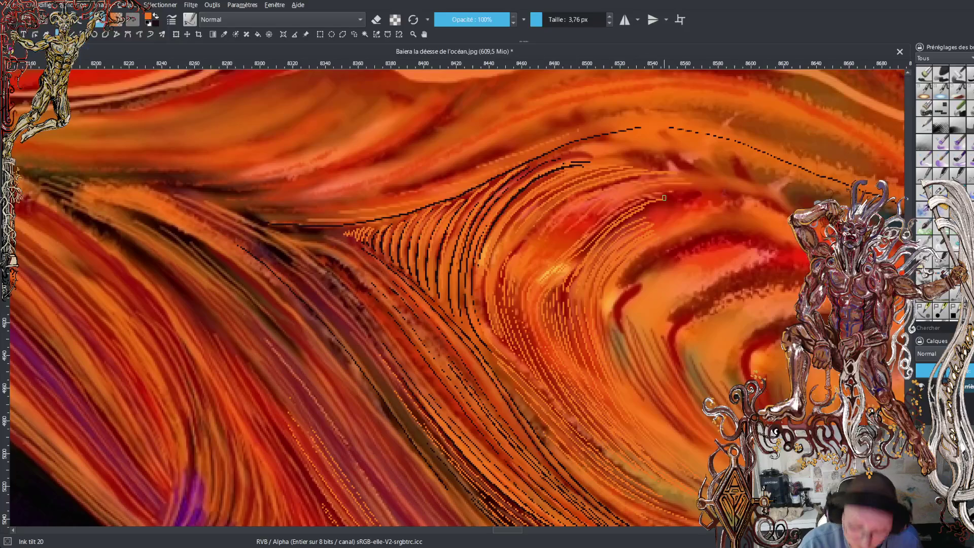
drag(622, 328, 639, 288)
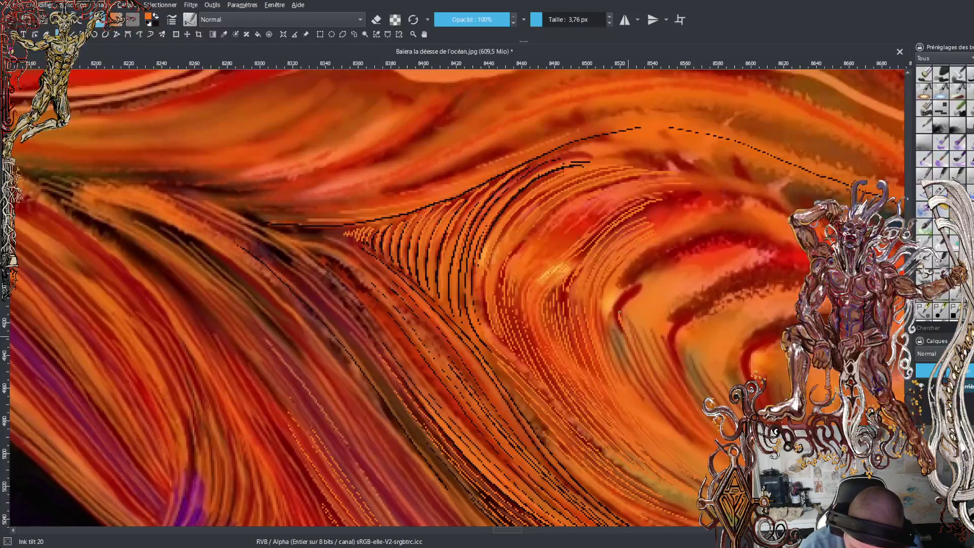
Extend the dark red curve upward and start thin orange strands sweeping up-right over the crest.
mouse_move(620, 332)
mouse_down()
mouse_move(619, 298)
mouse_move(638, 285)
mouse_up()
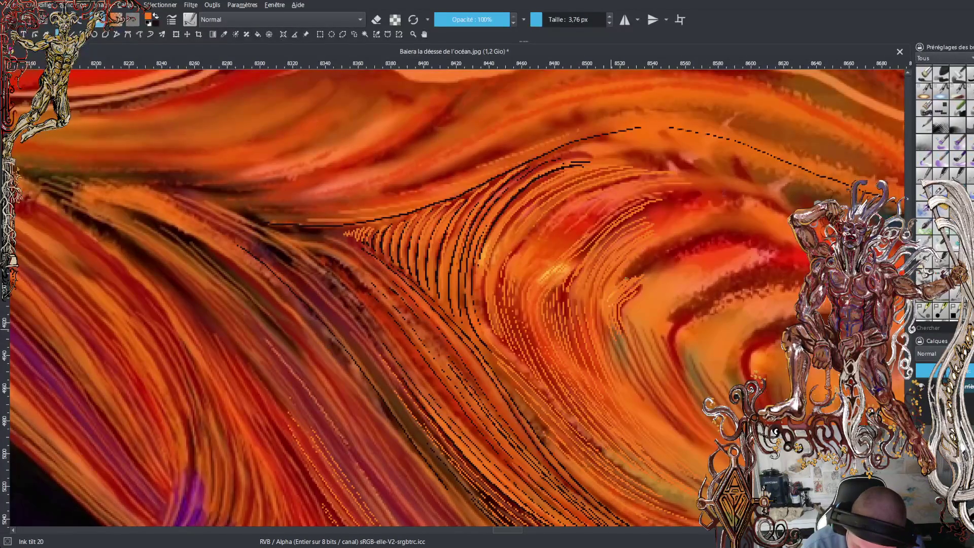
drag(637, 273, 721, 232)
drag(634, 287, 743, 231)
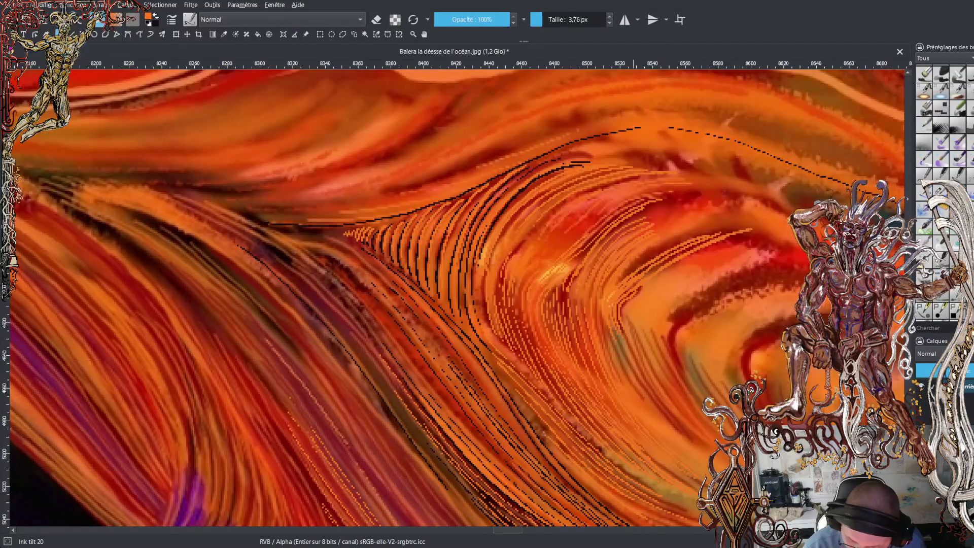
drag(664, 269, 767, 231)
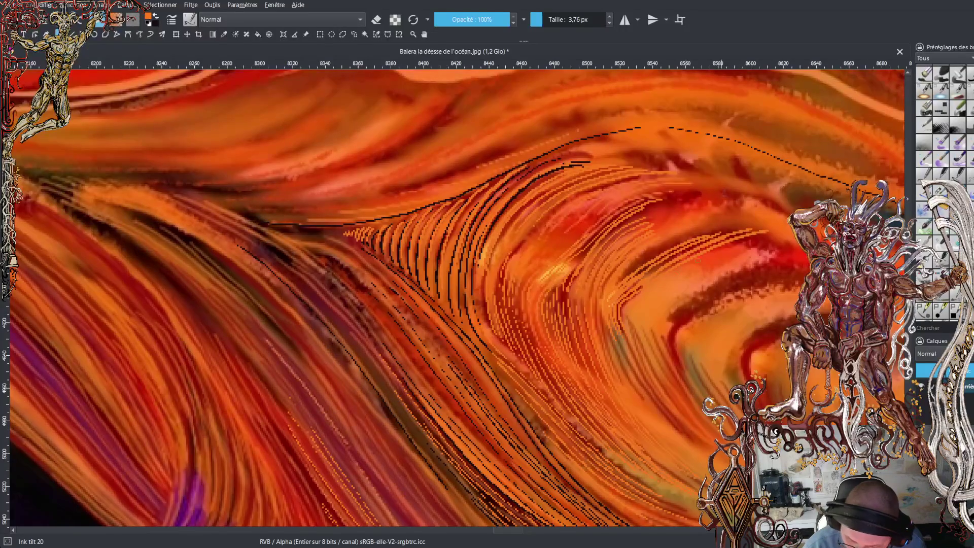
Layer a row of parallel thin orange strands across the crest, then zoom out with the 1 key.
drag(688, 265, 782, 234)
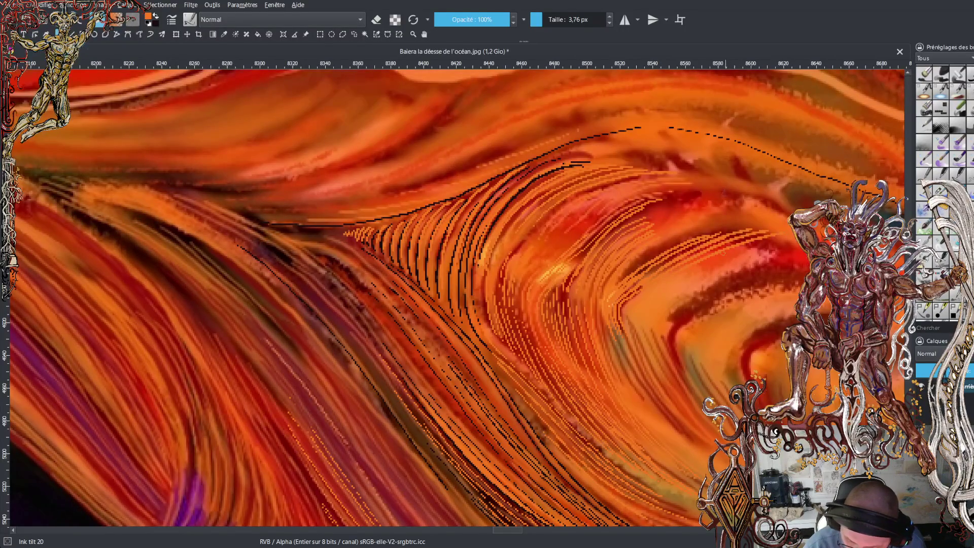
drag(701, 261, 788, 238)
drag(710, 270, 799, 248)
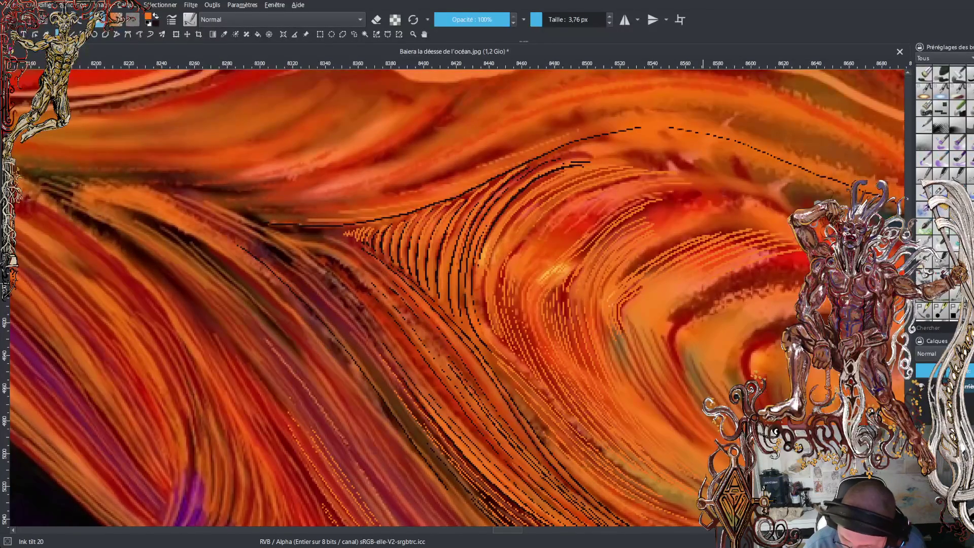
drag(713, 287, 807, 258)
drag(720, 290, 808, 263)
drag(730, 292, 806, 274)
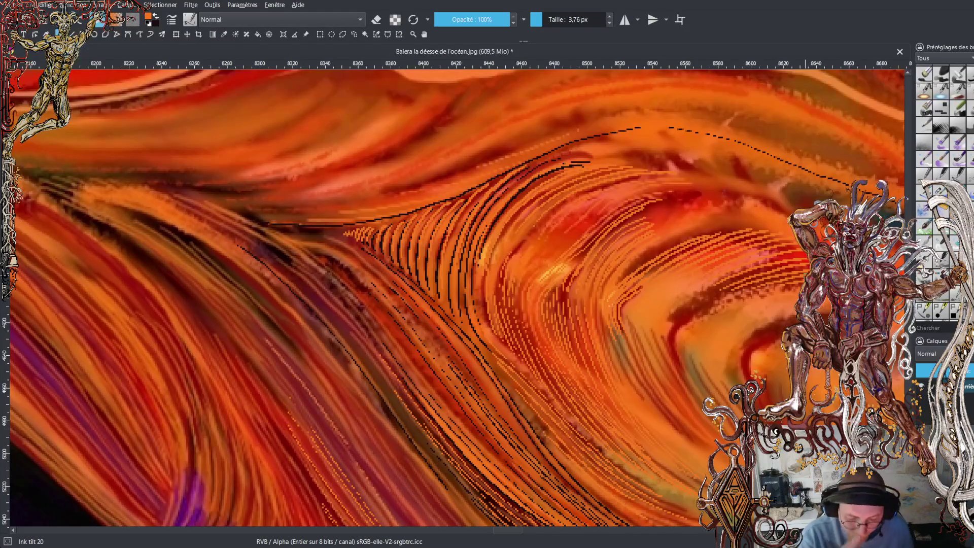
key(1)
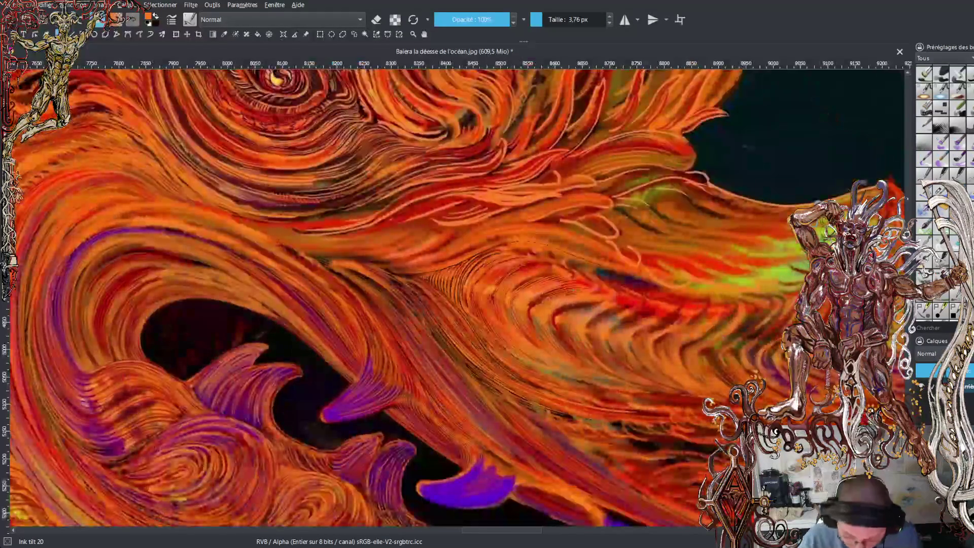
key(plus)
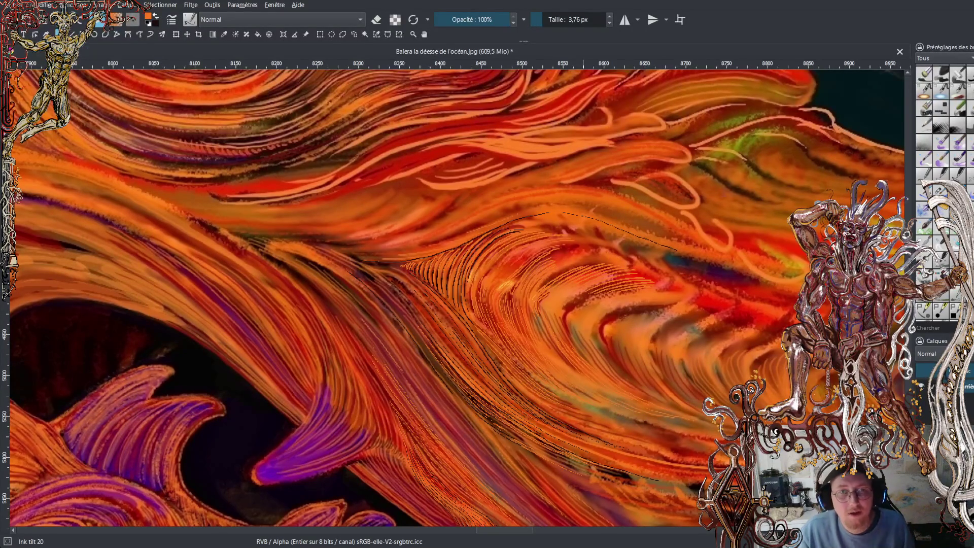
key(alt+Tab)
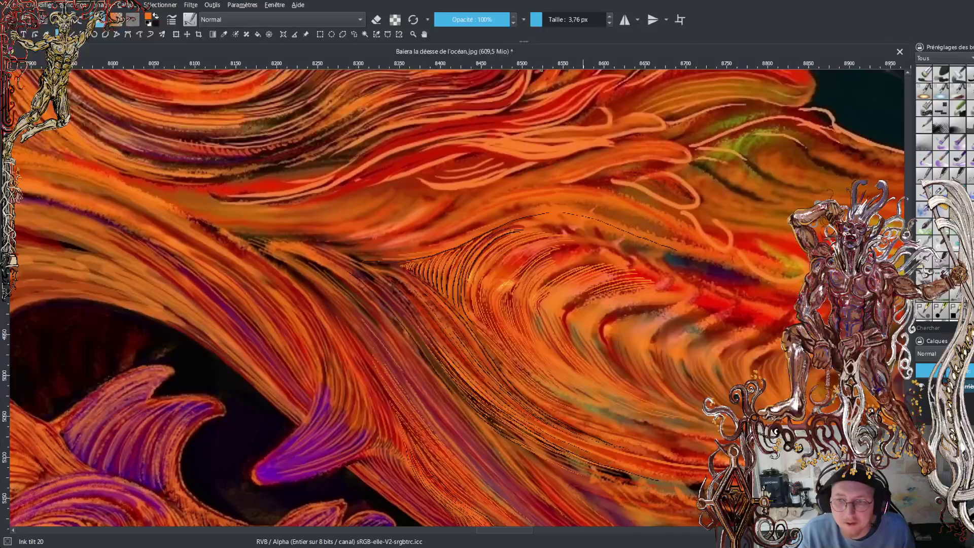
key(alt+Tab)
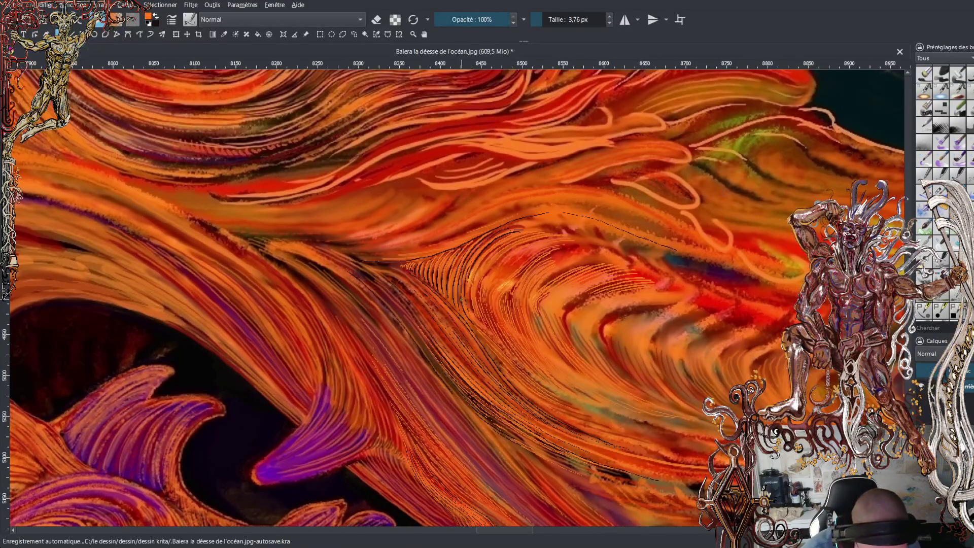
key(alt+Tab)
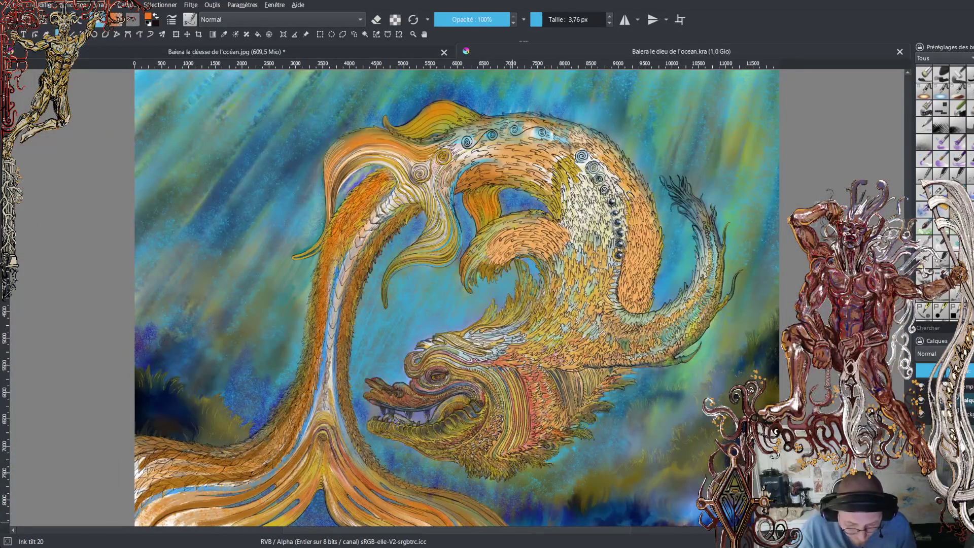
key(plus)
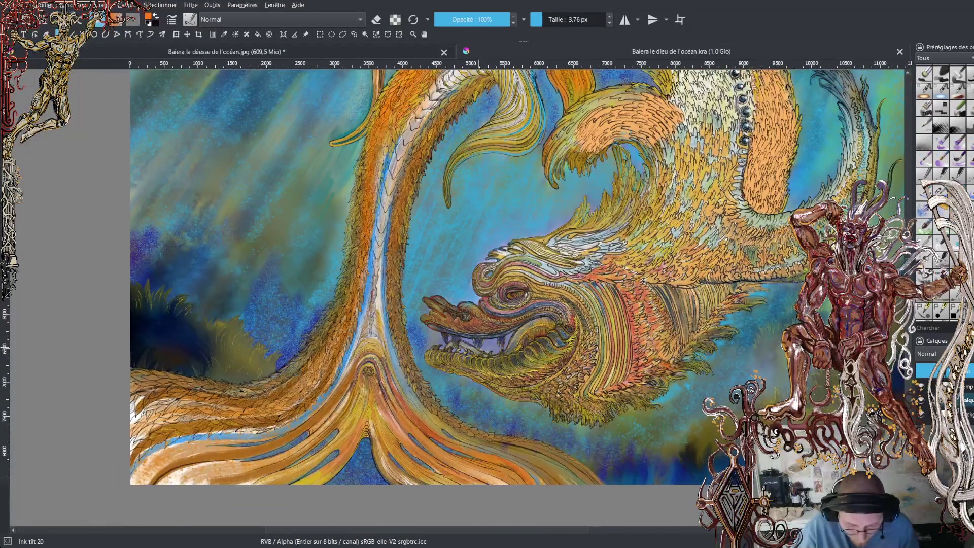
key(plus)
key(plus)
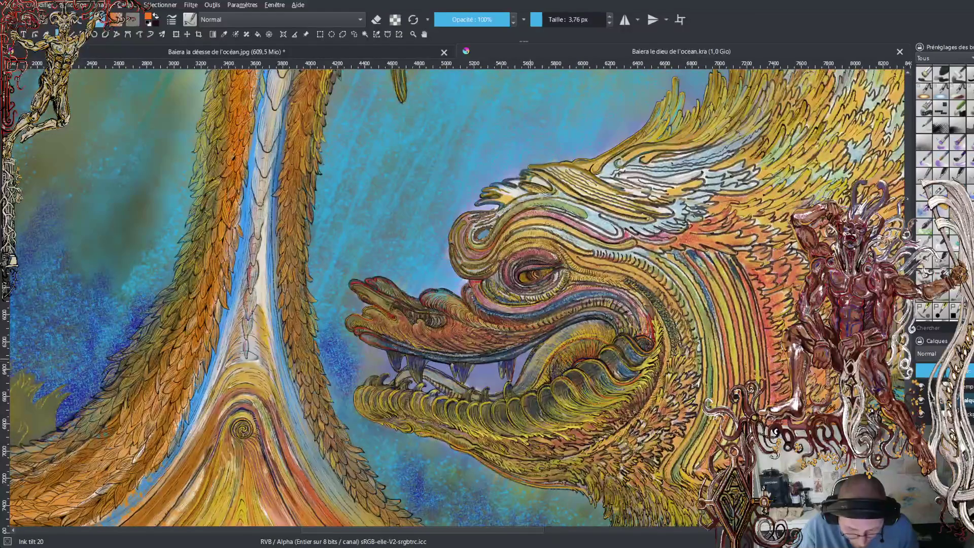
key(plus)
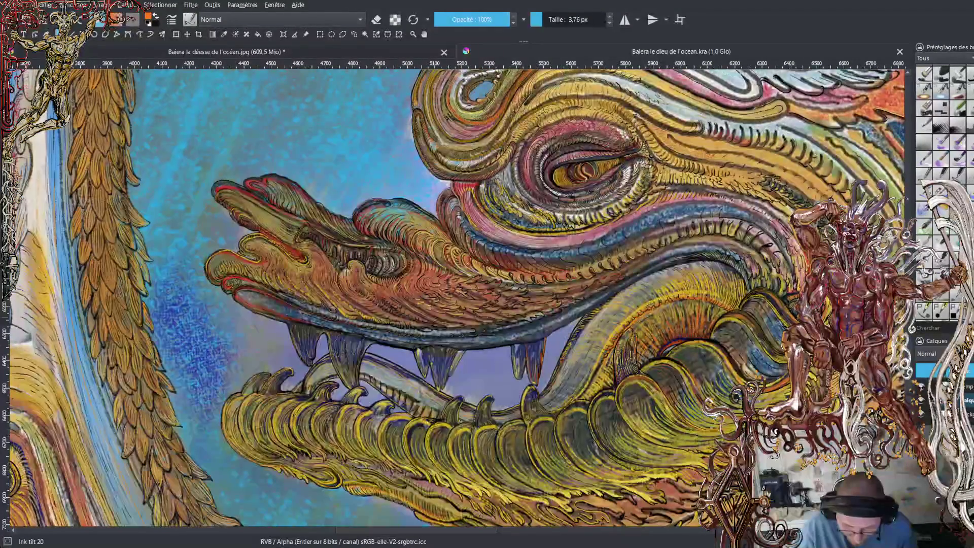
key(minus)
key(minus)
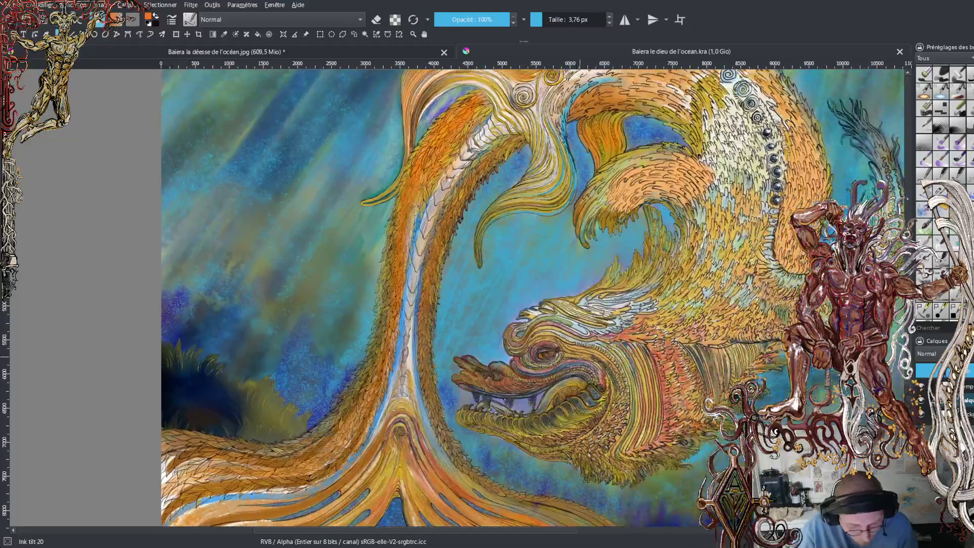
key(minus)
key(minus)
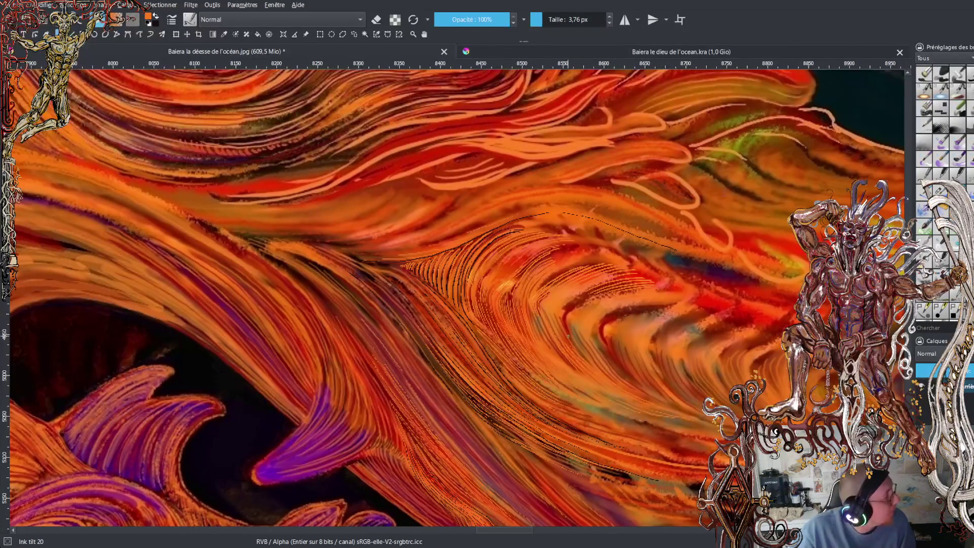
Zoom in and back out on the dotted hair, then fit the whole painting in view with 2.
key(plus)
key(plus)
key(plus)
key(plus)
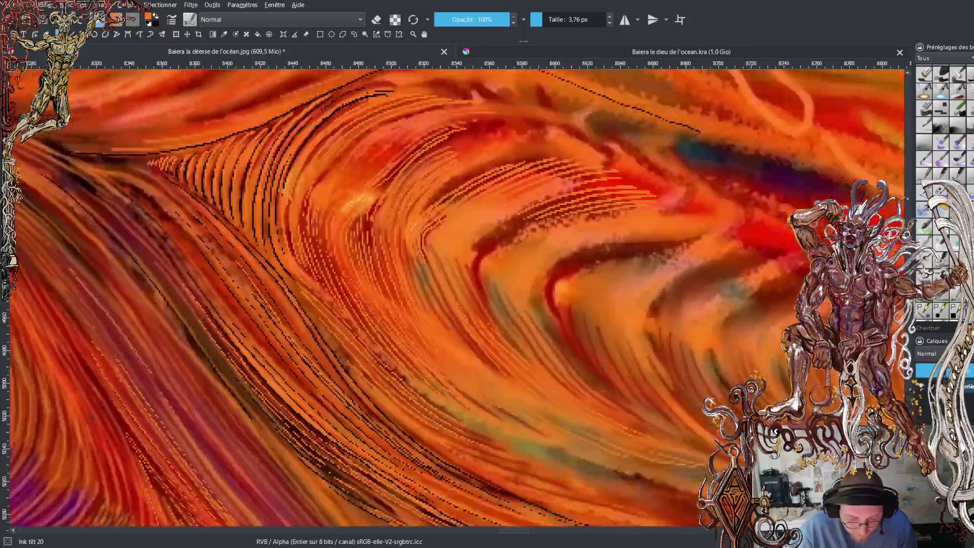
key(minus)
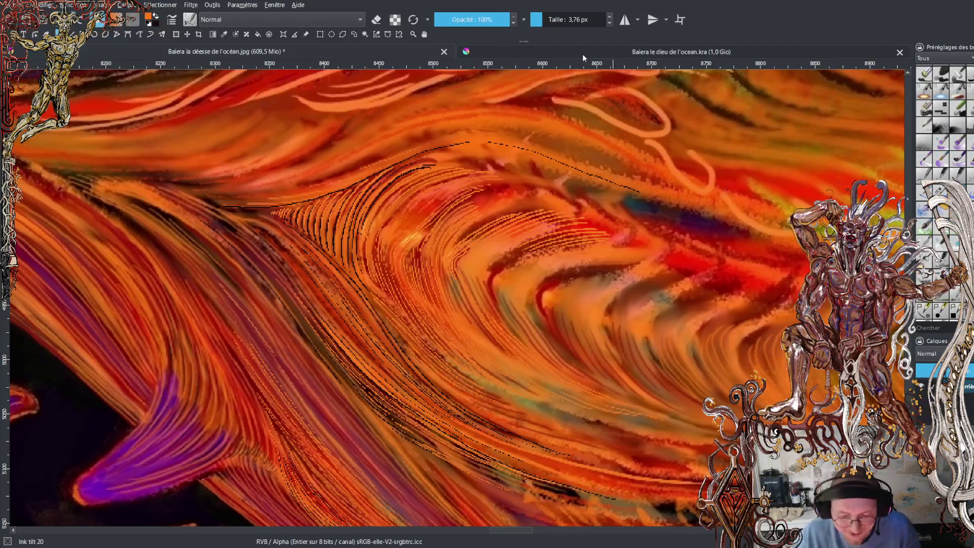
key(2)
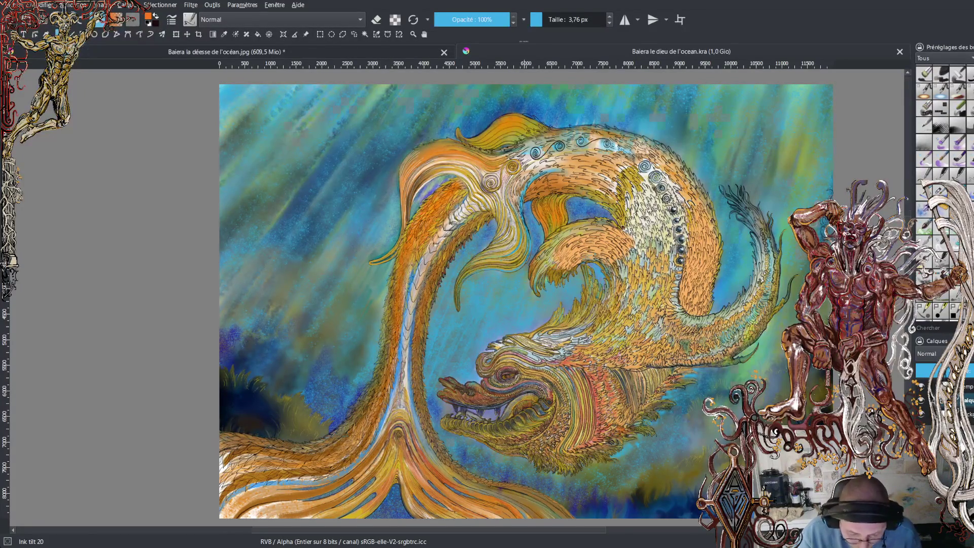
Zoom around the dragon head and briefly glance at the blue and gold dragon painting.
scroll(530, 253, down, 2)
scroll(530, 254, up, 3)
scroll(530, 254, up, 2)
scroll(529, 253, up, 2)
scroll(530, 254, down, 2)
scroll(530, 254, down, 2)
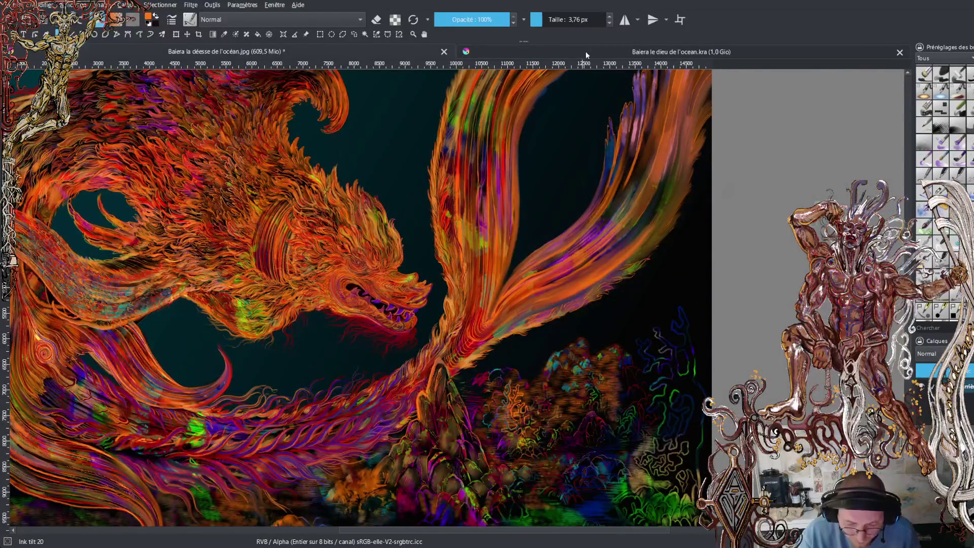
click(587, 55)
click(339, 47)
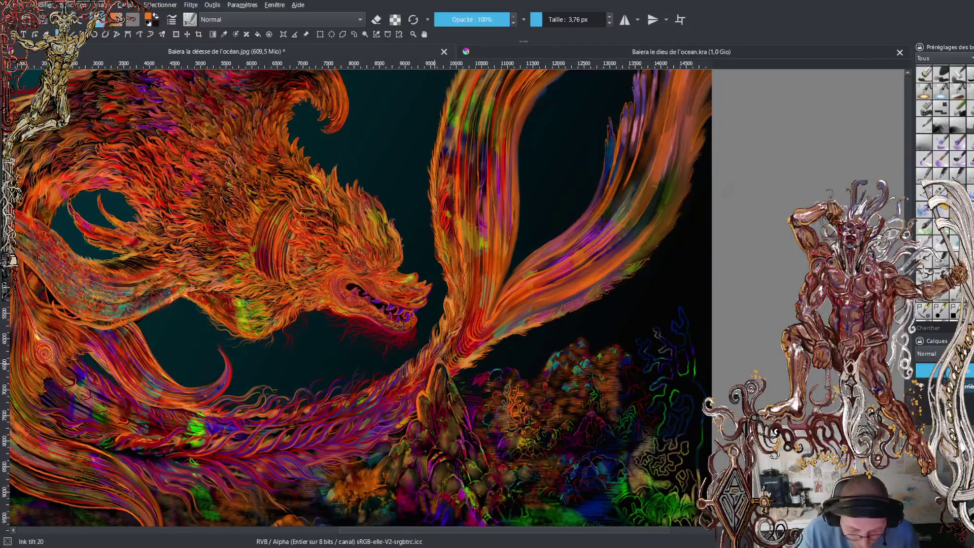
Compare the blue and gold painting again, return to the orange painting, and jump to the mane close-up.
click(582, 52)
scroll(457, 294, down, 3)
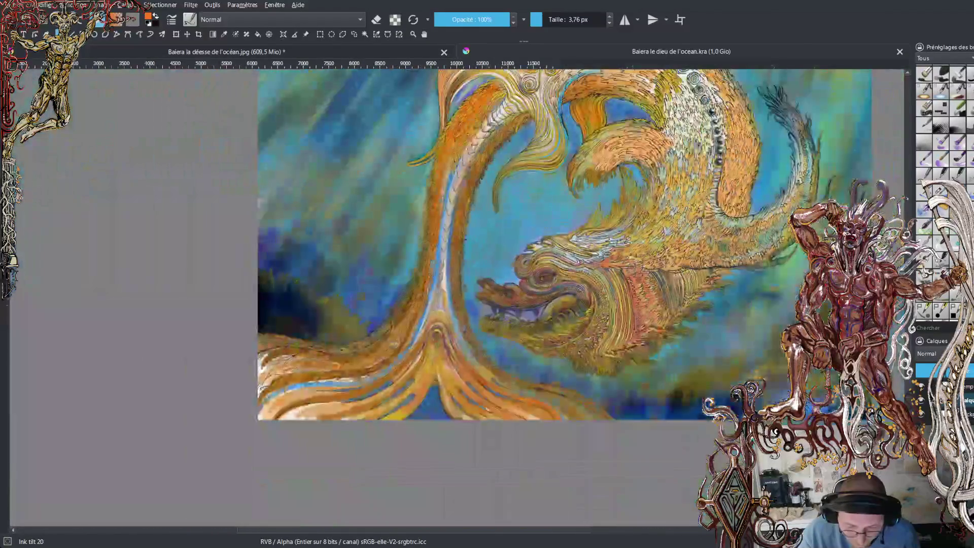
scroll(456, 294, down, 2)
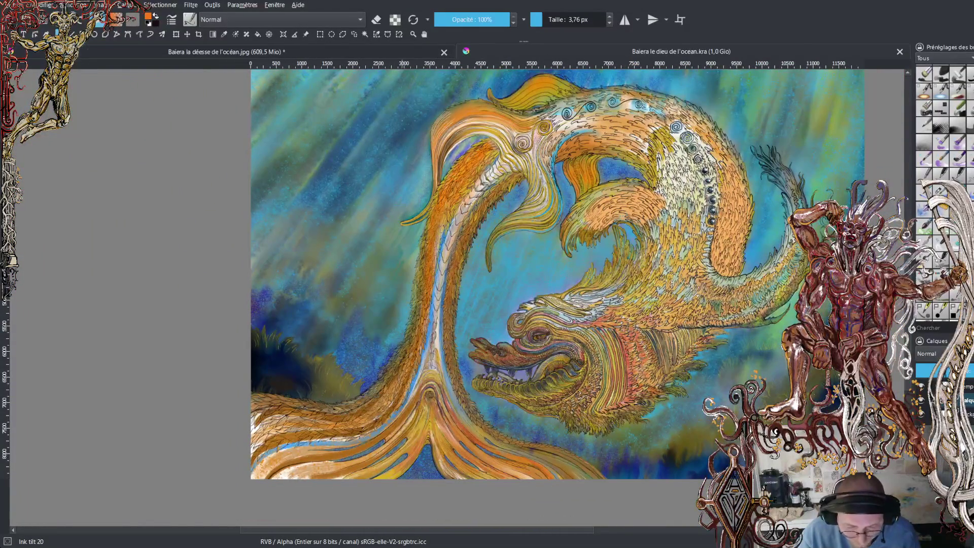
click(356, 51)
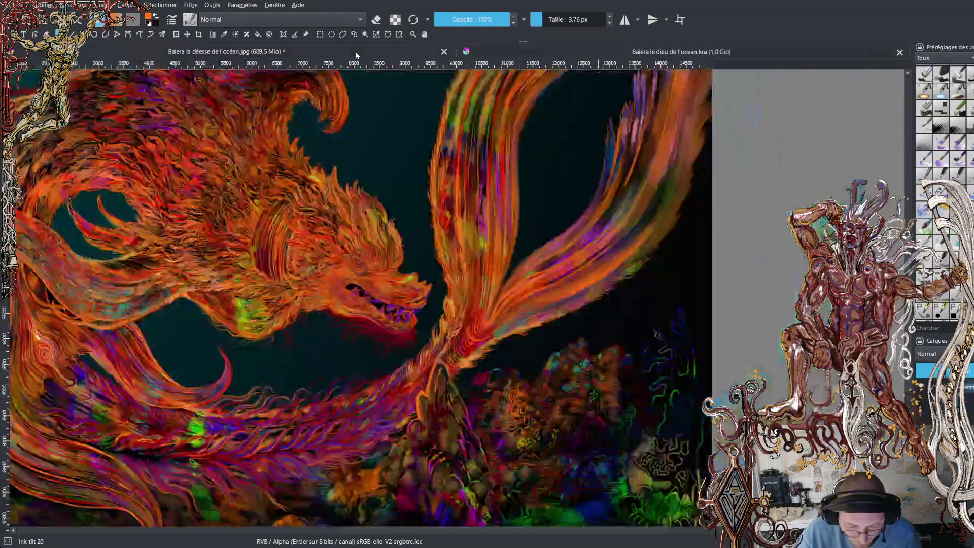
scroll(468, 291, up, 1)
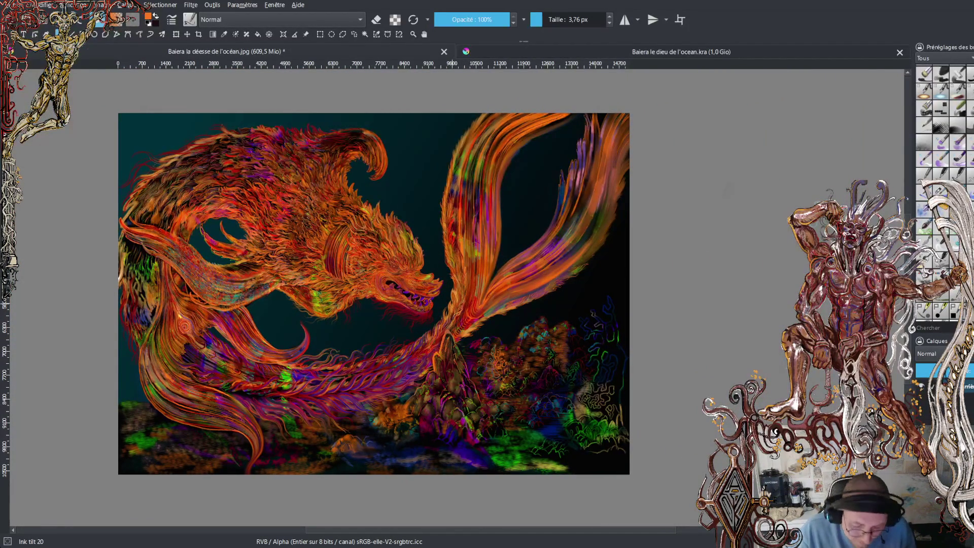
key(1)
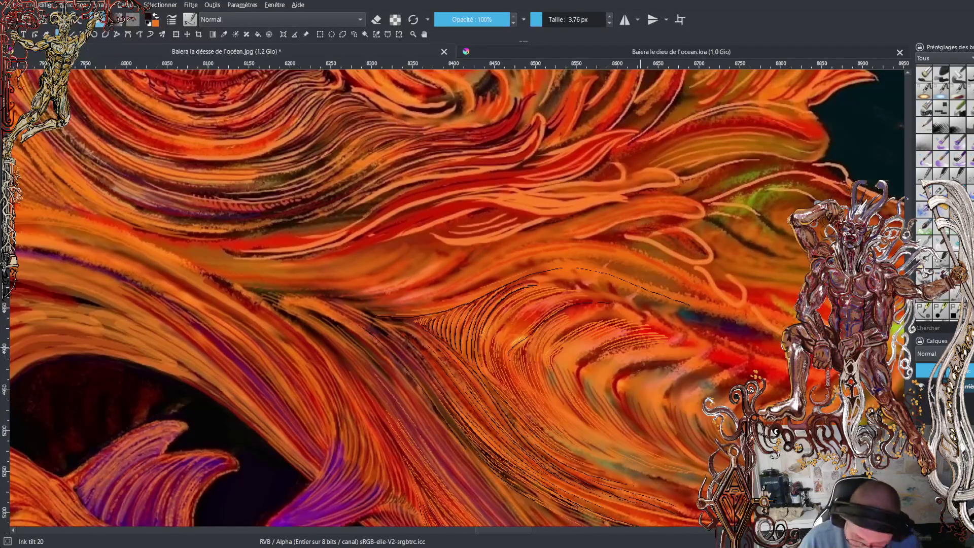
Draw a bold black curved strand line across the middle of the orange hair.
drag(522, 530, 555, 530)
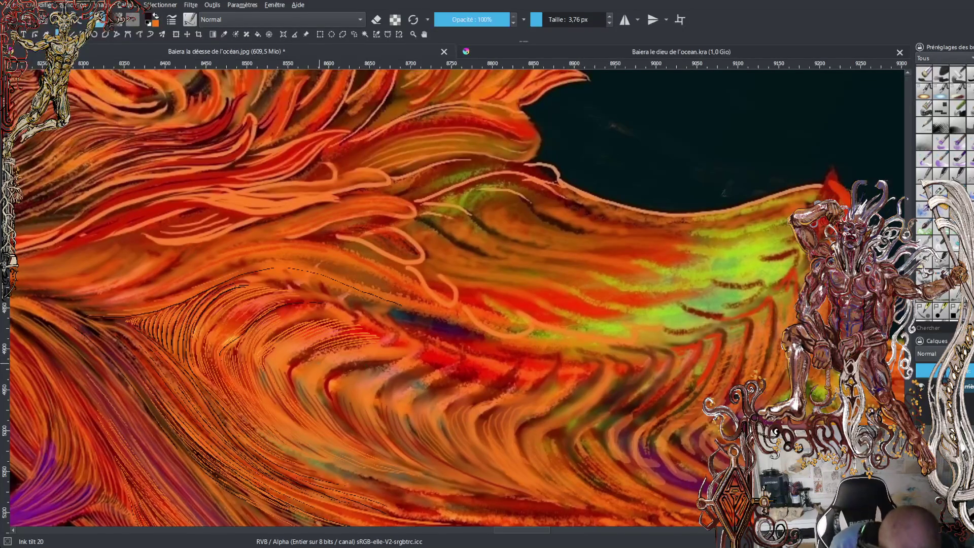
mouse_move(305, 358)
mouse_down()
mouse_move(399, 339)
mouse_move(368, 311)
mouse_up()
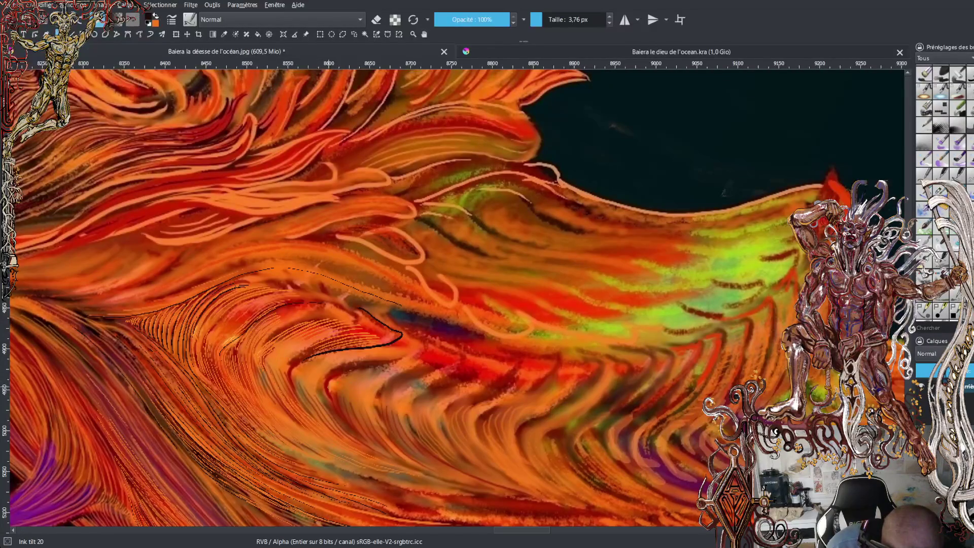
Extend the first black strand and add several black curved strands rising up-right beside it.
mouse_move(355, 369)
mouse_down()
mouse_move(431, 349)
mouse_move(393, 330)
mouse_up()
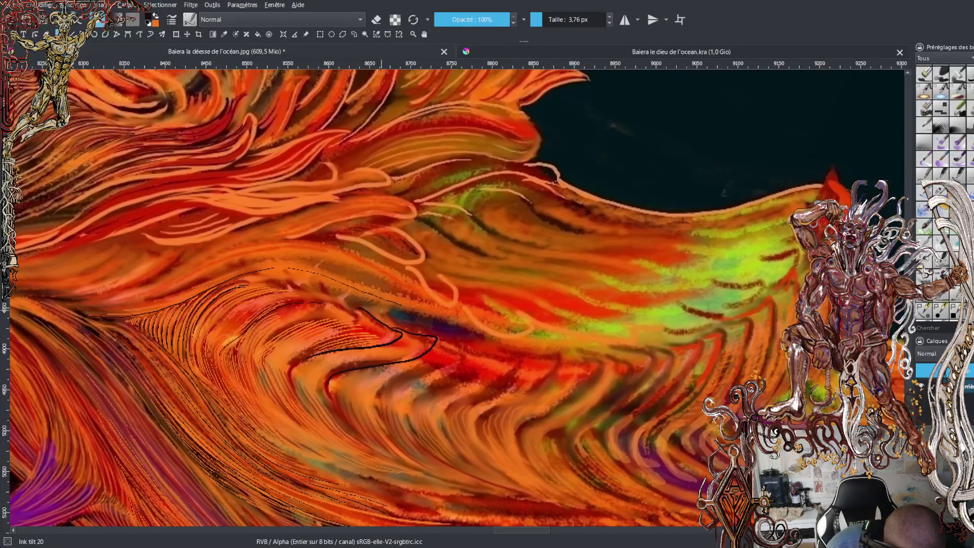
mouse_move(380, 405)
mouse_down()
mouse_move(395, 384)
mouse_move(453, 365)
mouse_move(467, 348)
mouse_move(437, 343)
mouse_up()
mouse_move(416, 414)
mouse_down()
mouse_move(442, 390)
mouse_move(468, 383)
mouse_up()
drag(490, 376, 501, 372)
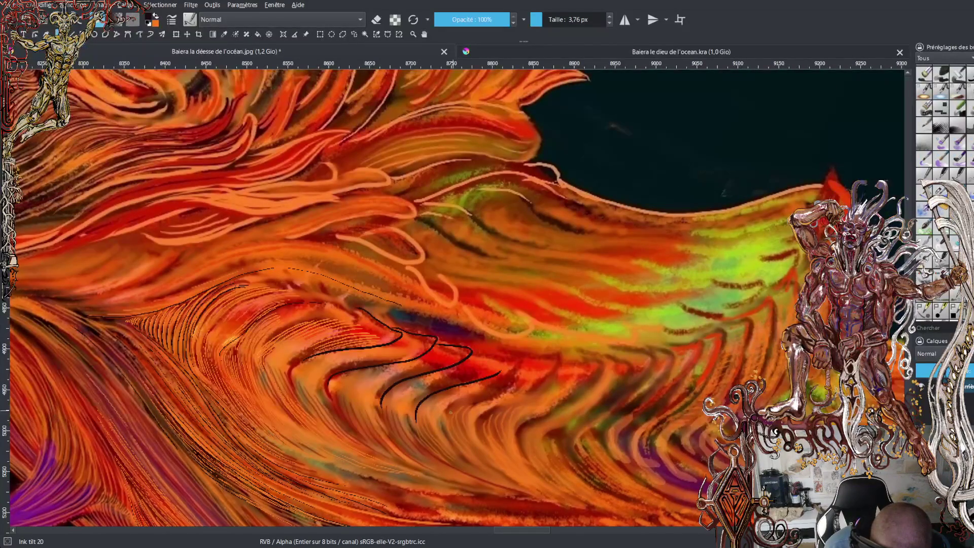
mouse_move(444, 419)
mouse_down()
mouse_move(501, 389)
mouse_move(526, 359)
mouse_move(472, 352)
mouse_up()
mouse_move(479, 432)
mouse_down()
mouse_move(542, 380)
mouse_move(559, 345)
mouse_move(526, 356)
mouse_up()
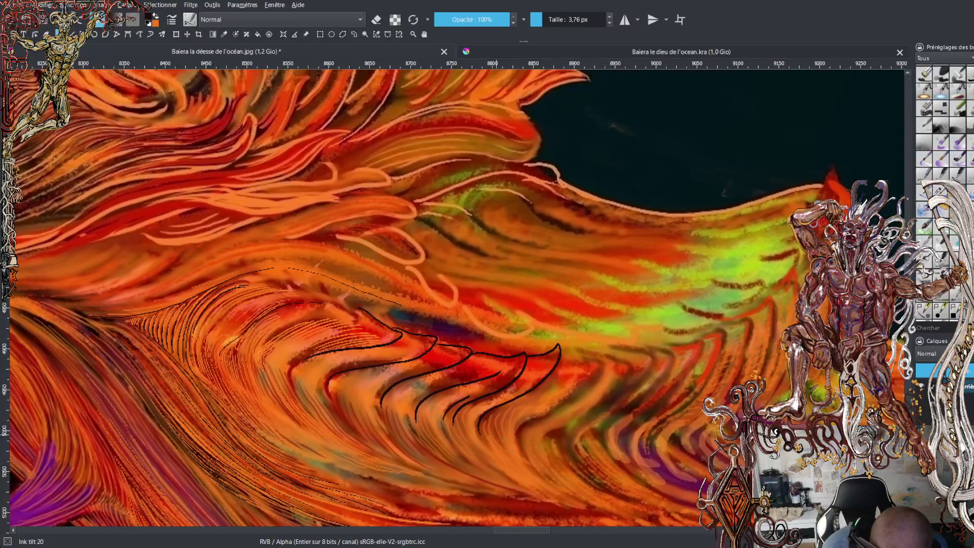
mouse_move(519, 438)
mouse_down()
mouse_move(603, 355)
mouse_move(565, 358)
mouse_up()
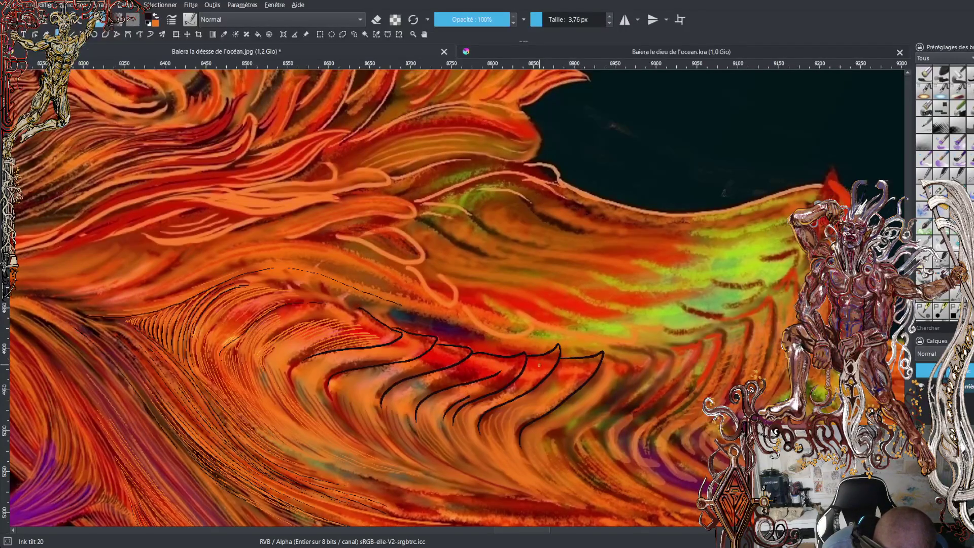
Continue the row of hooked black curves rightward to finish the scalloped ink fringe.
mouse_move(534, 415)
mouse_down()
mouse_move(520, 429)
mouse_move(577, 381)
mouse_up()
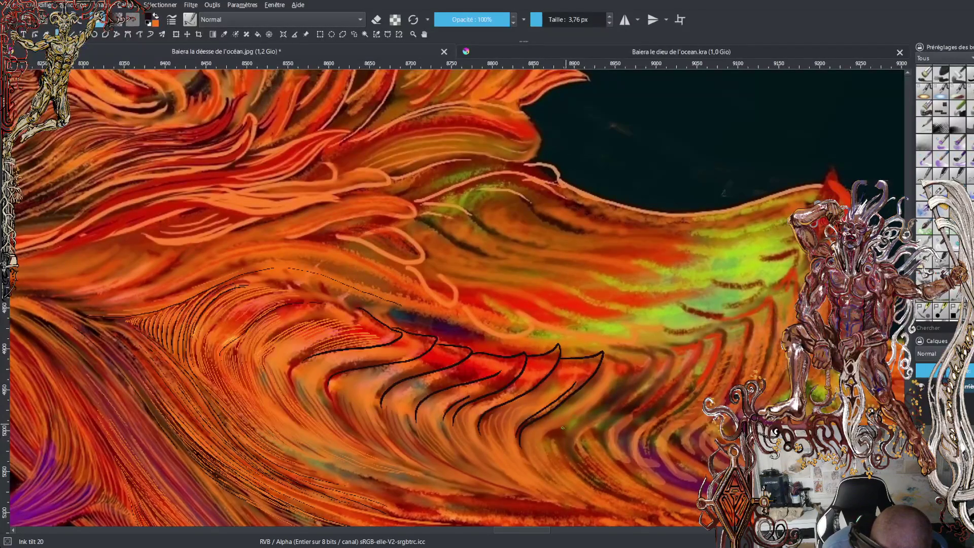
mouse_move(572, 447)
mouse_down()
mouse_move(573, 428)
mouse_move(637, 358)
mouse_move(606, 356)
mouse_up()
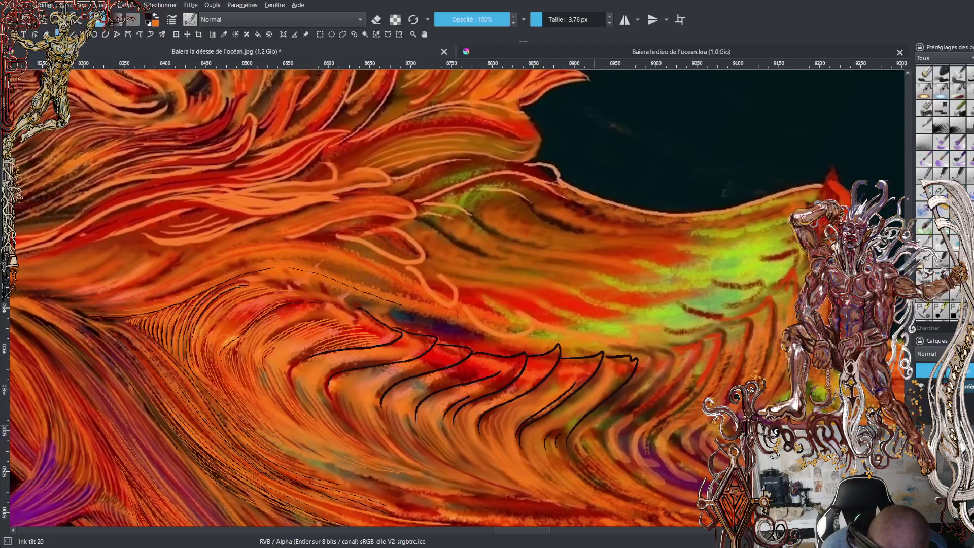
mouse_move(616, 398)
mouse_down()
mouse_move(660, 351)
mouse_move(636, 351)
mouse_up()
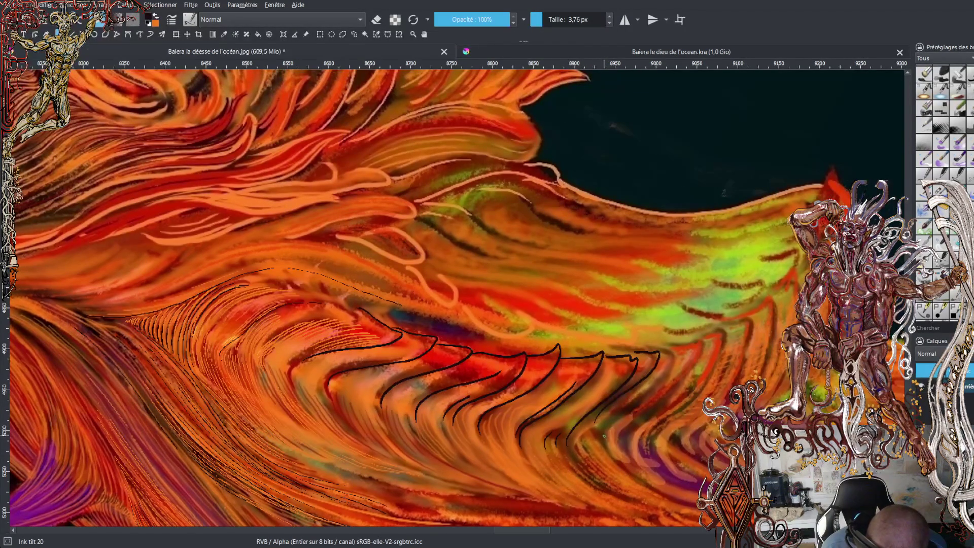
mouse_move(604, 441)
mouse_down()
mouse_move(678, 353)
mouse_move(655, 347)
mouse_up()
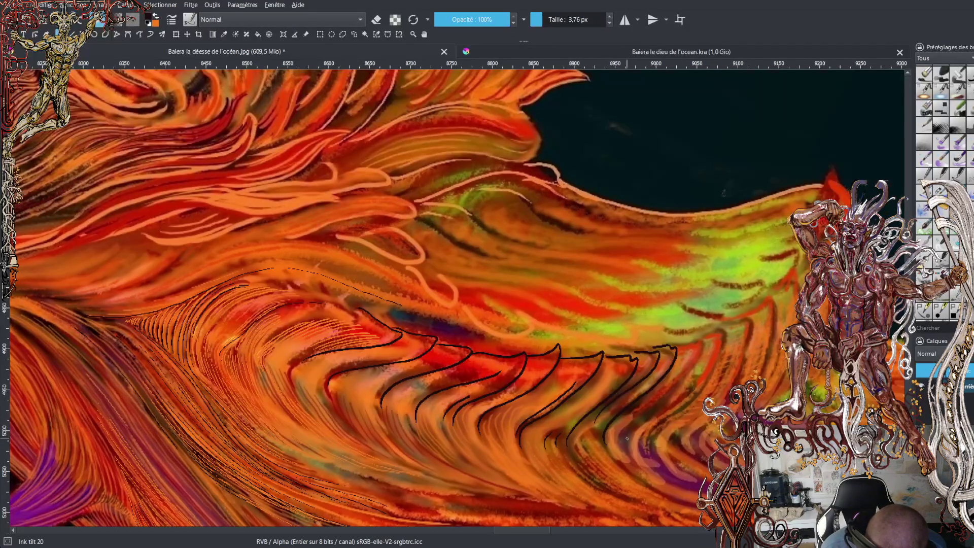
mouse_move(635, 418)
mouse_down()
mouse_move(687, 368)
mouse_move(703, 334)
mouse_move(678, 344)
mouse_up()
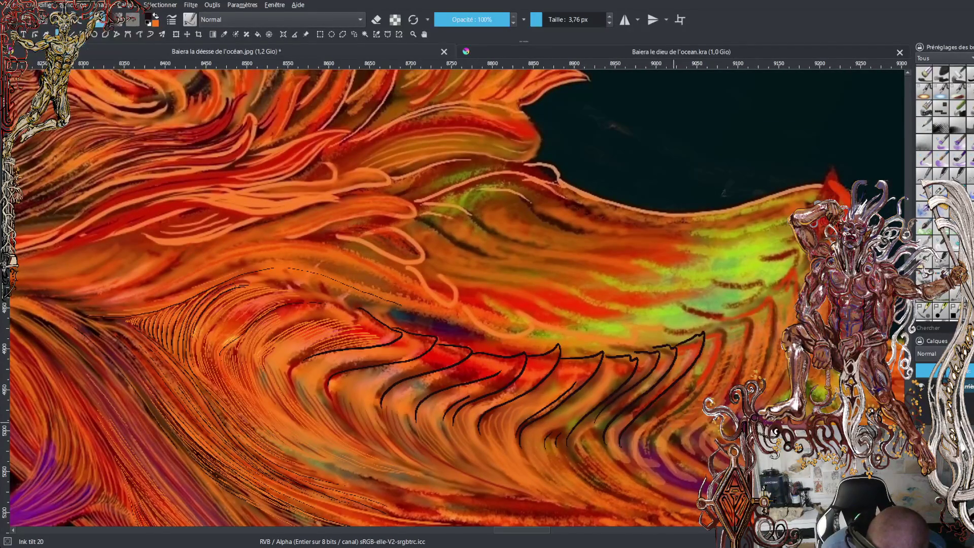
drag(640, 435, 708, 368)
mouse_move(648, 450)
mouse_down()
mouse_move(710, 373)
mouse_move(725, 324)
mouse_move(715, 330)
mouse_up()
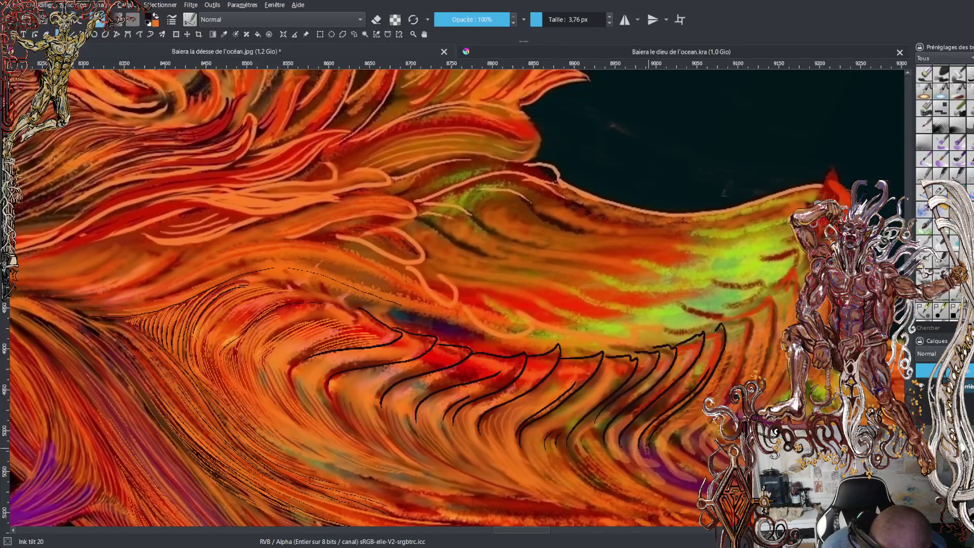
mouse_move(675, 434)
mouse_down()
mouse_move(737, 363)
mouse_move(747, 318)
mouse_move(730, 332)
mouse_up()
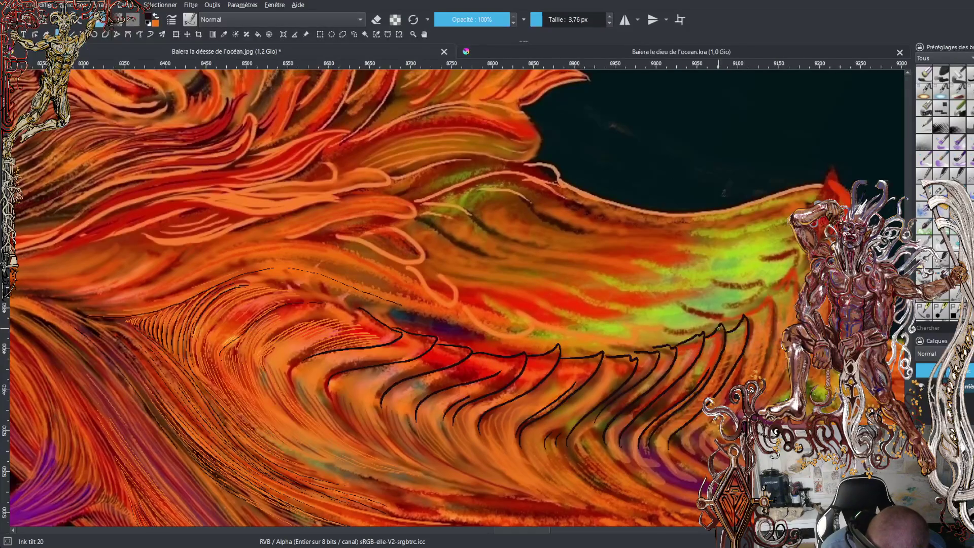
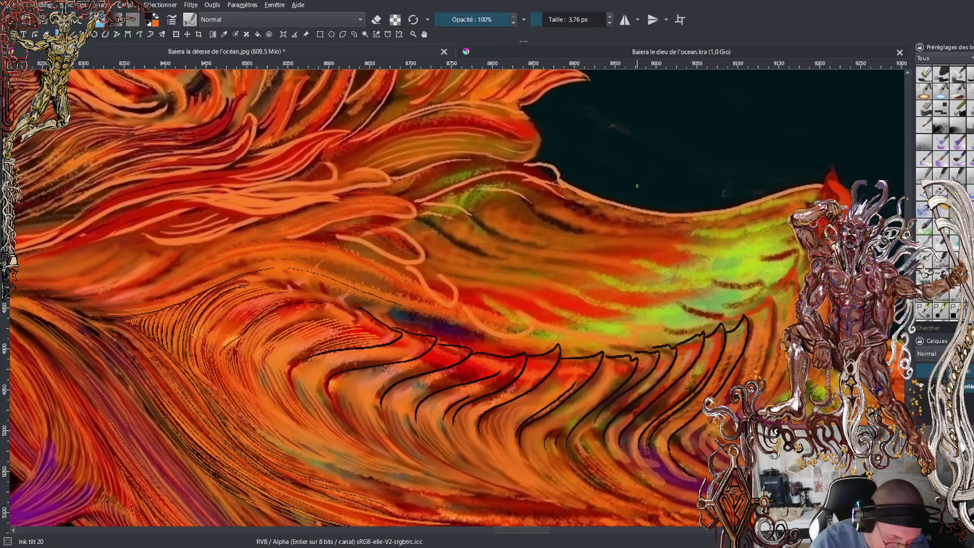
Zoom in on the wave and ink thin black hatching lines plus a long curve across it.
drag(529, 530, 518, 531)
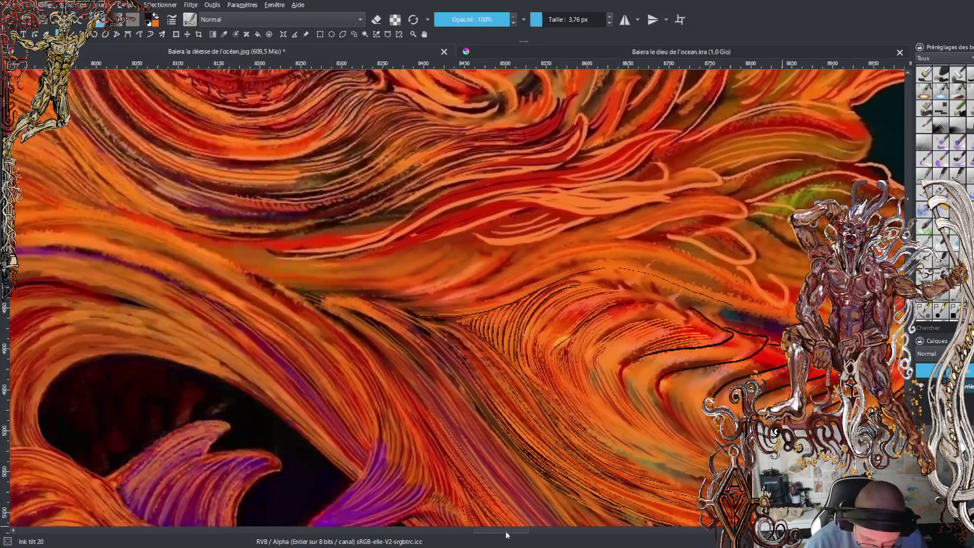
scroll(458, 437, up, 2)
scroll(459, 437, up, 2)
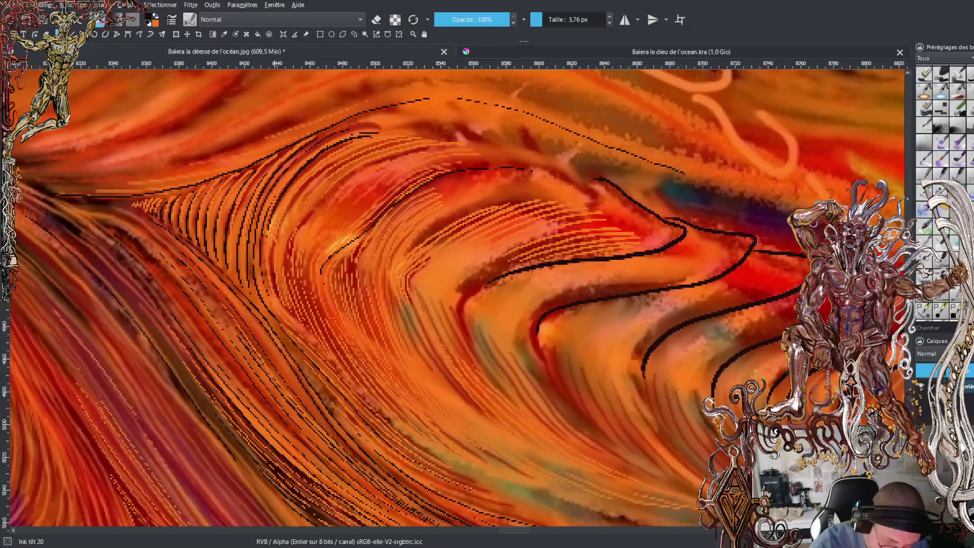
mouse_move(286, 322)
mouse_down()
mouse_move(406, 437)
mouse_move(470, 479)
mouse_up()
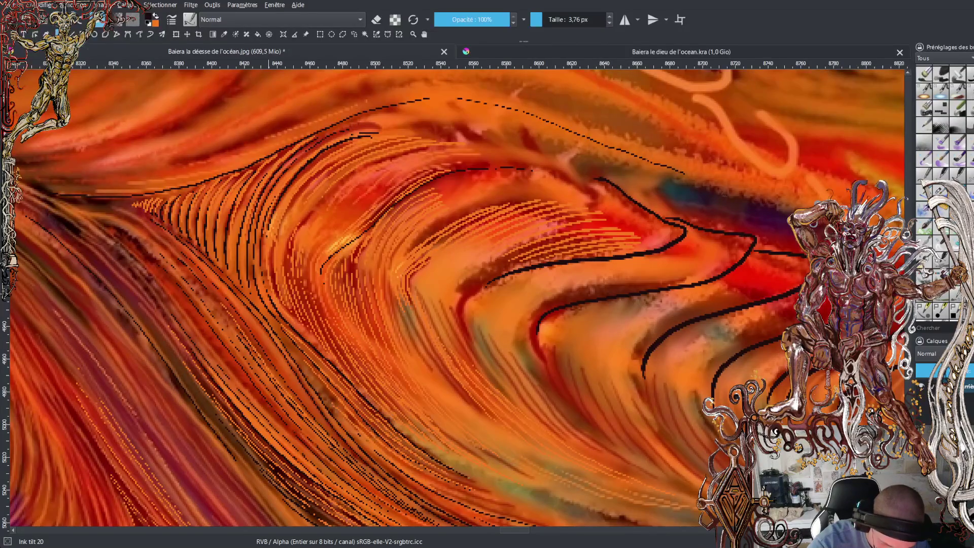
drag(325, 352, 297, 323)
mouse_move(270, 286)
mouse_down()
mouse_move(270, 241)
mouse_move(285, 208)
mouse_up()
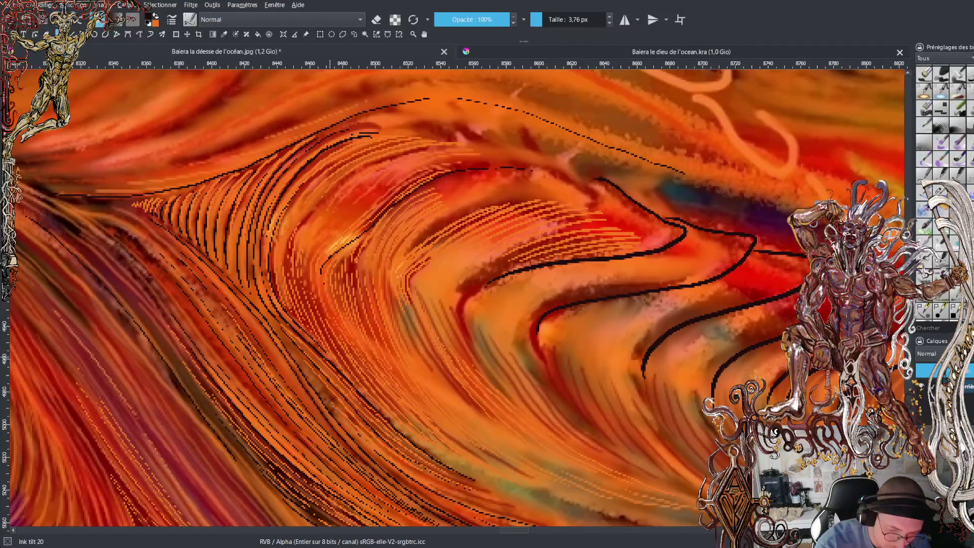
mouse_move(279, 300)
mouse_down()
mouse_move(277, 236)
mouse_move(315, 175)
mouse_move(340, 162)
mouse_up()
mouse_move(287, 305)
mouse_down()
mouse_move(281, 271)
mouse_move(310, 201)
mouse_up()
drag(282, 259, 293, 211)
drag(318, 277, 459, 162)
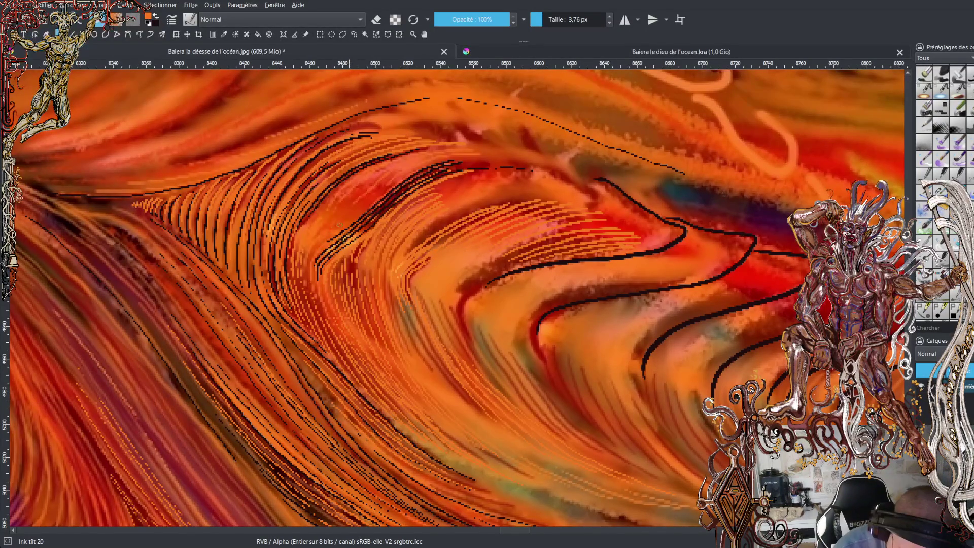
Lighten the diagonal black ink lines with orange strokes, then select the Wet Bristles Rough brush.
mouse_move(343, 230)
mouse_down()
mouse_move(421, 175)
mouse_move(475, 161)
mouse_up()
mouse_move(340, 242)
mouse_down()
mouse_move(391, 198)
mouse_move(482, 163)
mouse_up()
mouse_move(320, 264)
mouse_down()
mouse_move(439, 175)
mouse_move(492, 169)
mouse_up()
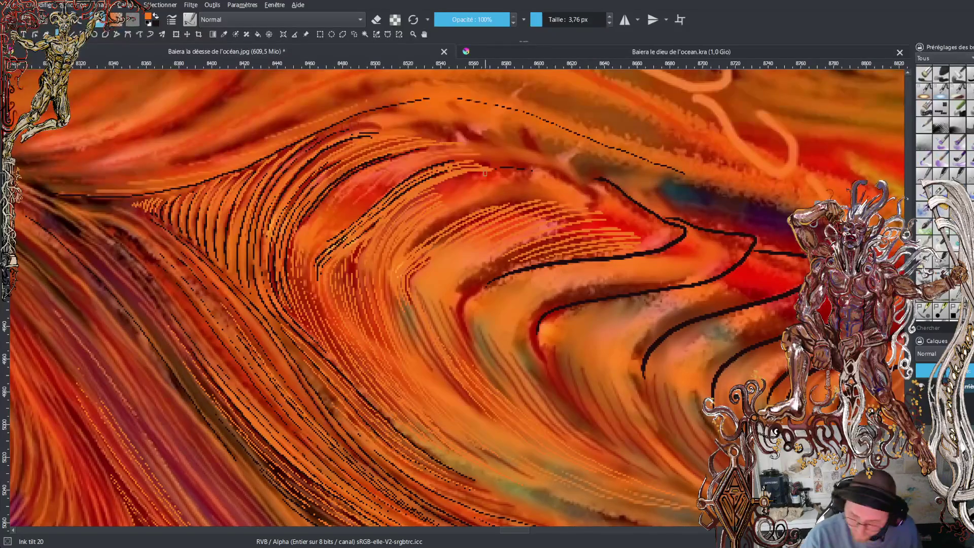
click(959, 144)
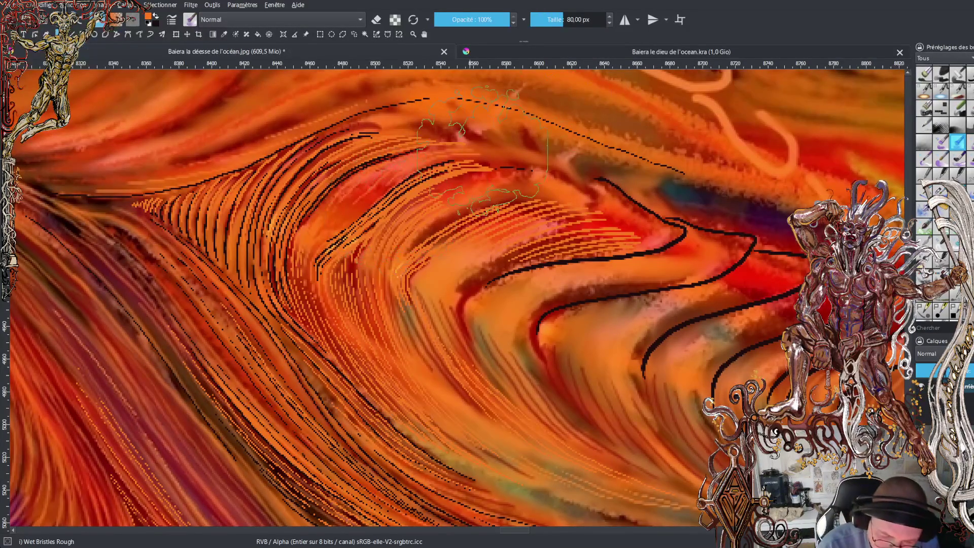
Shrink the brush to 15.63 px and blend the dark strokes into the wave's orange.
key(bracketleft)
key(bracketleft)
key(bracketleft)
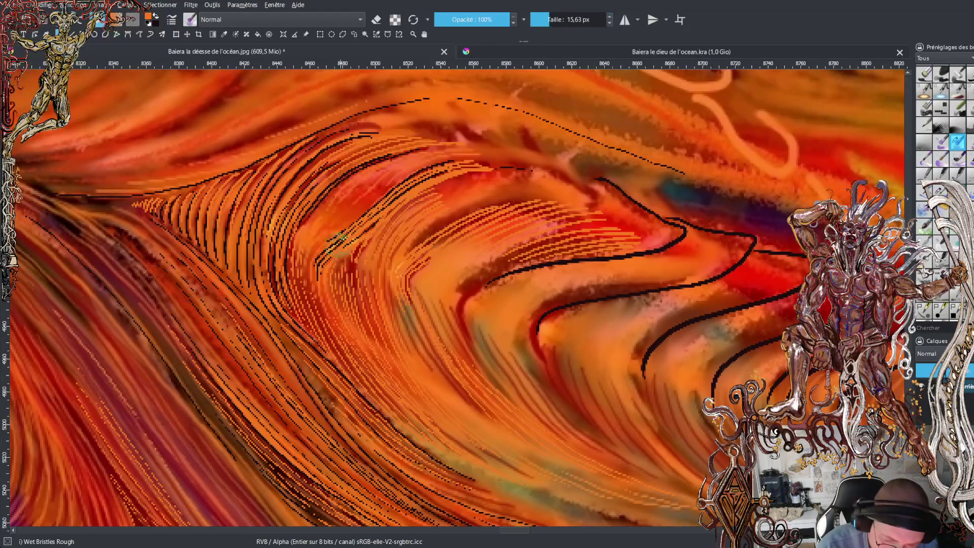
drag(335, 238, 437, 168)
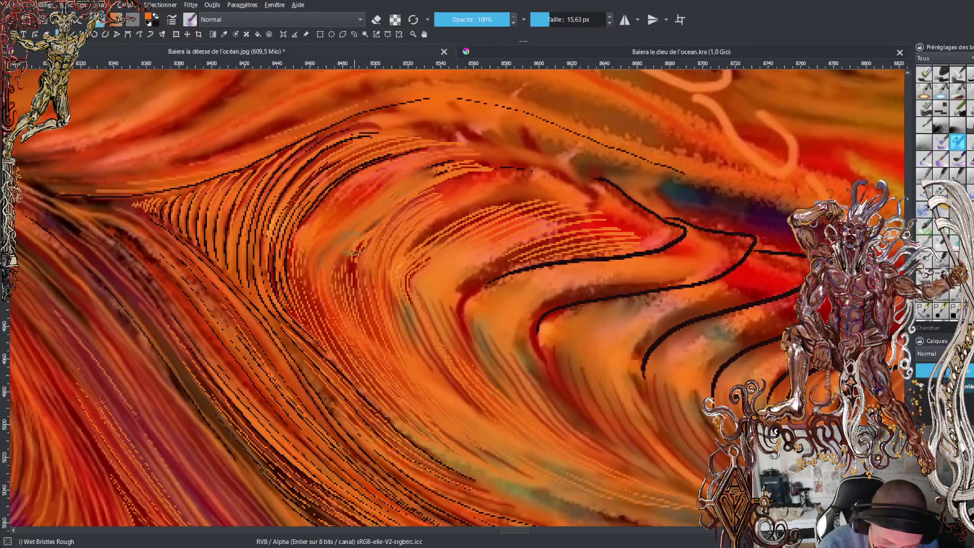
drag(350, 269, 406, 200)
drag(316, 285, 365, 195)
drag(335, 233, 401, 175)
mouse_move(362, 263)
mouse_down()
mouse_move(388, 203)
mouse_move(482, 167)
mouse_move(457, 173)
mouse_move(503, 163)
mouse_move(604, 183)
mouse_move(606, 170)
mouse_move(499, 163)
mouse_up()
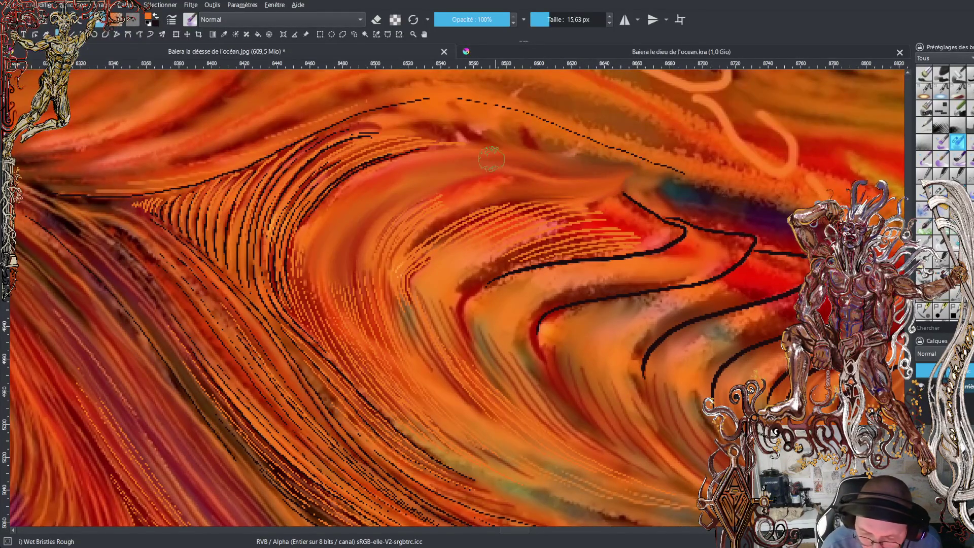
Smudge the dashed dark strokes along the wave's upper crest smoothly into the orange.
mouse_move(404, 169)
mouse_down()
mouse_move(302, 264)
mouse_move(320, 304)
mouse_move(304, 284)
mouse_move(315, 321)
mouse_move(359, 374)
mouse_up()
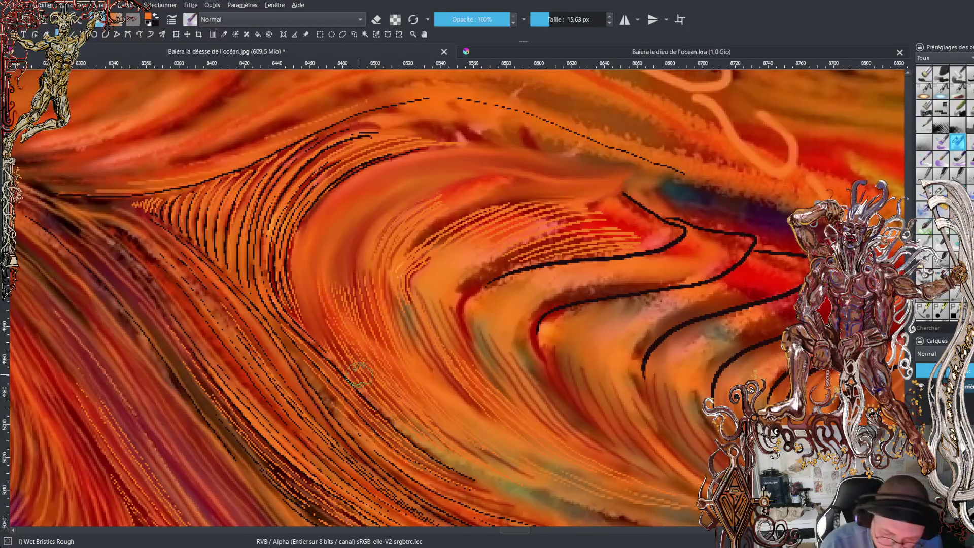
drag(606, 163, 373, 129)
mouse_move(519, 145)
mouse_down()
mouse_move(416, 133)
mouse_move(312, 162)
mouse_move(357, 134)
mouse_move(479, 145)
mouse_up()
drag(293, 162, 412, 131)
mouse_move(281, 162)
mouse_down()
mouse_move(365, 131)
mouse_move(477, 136)
mouse_move(548, 153)
mouse_up()
drag(360, 125, 459, 131)
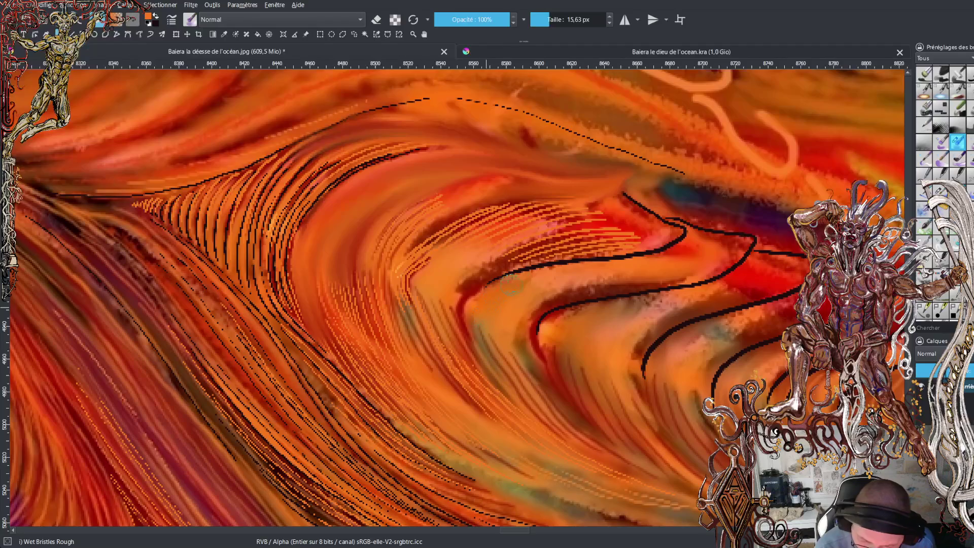
Smooth the speckled texture between the wave lines and pan to the neighbouring waves.
mouse_move(550, 295)
mouse_down()
mouse_move(655, 286)
mouse_move(696, 250)
mouse_move(741, 249)
mouse_move(704, 246)
mouse_up()
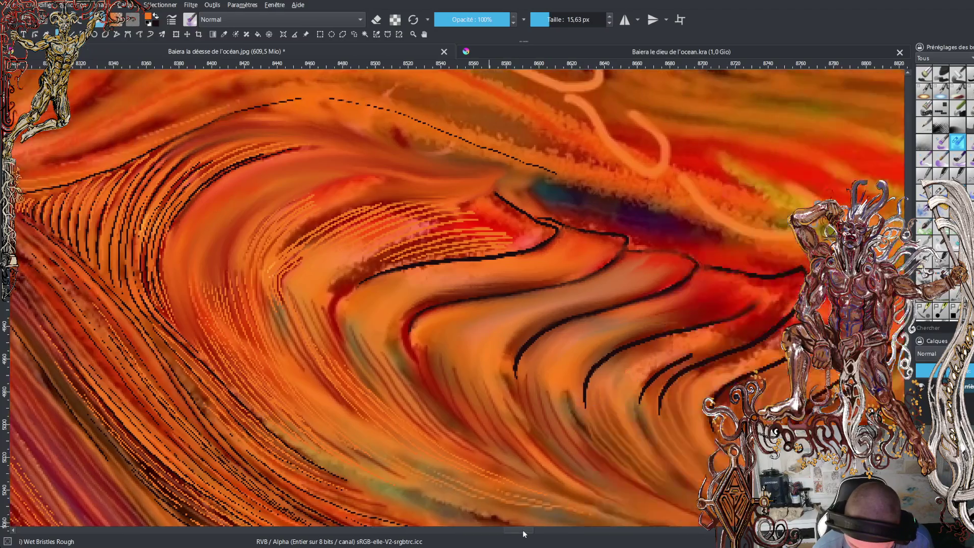
drag(777, 376, 386, 375)
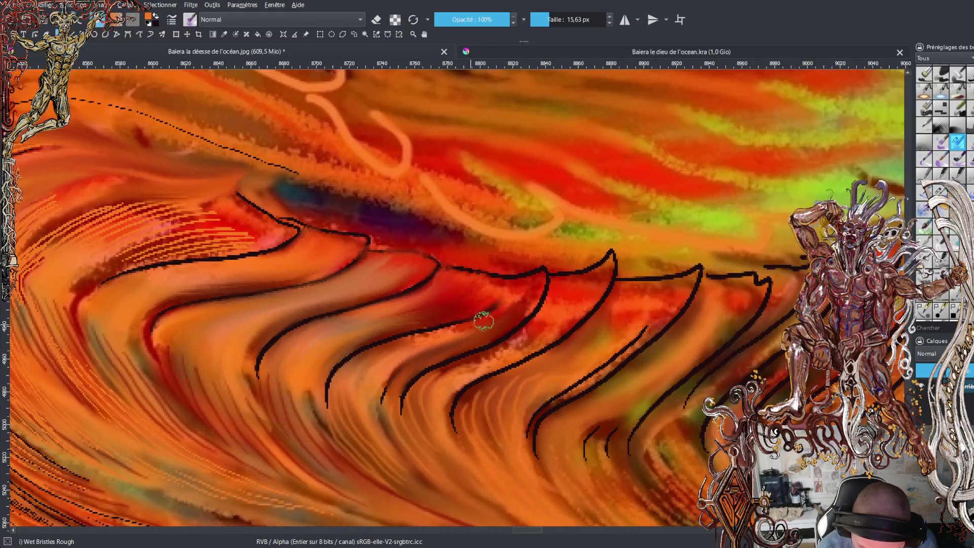
Smudge and redden the paint between the black ridge lines, soften the crest line, and scroll right.
mouse_move(467, 320)
mouse_down()
mouse_move(539, 269)
mouse_move(476, 274)
mouse_move(523, 328)
mouse_up()
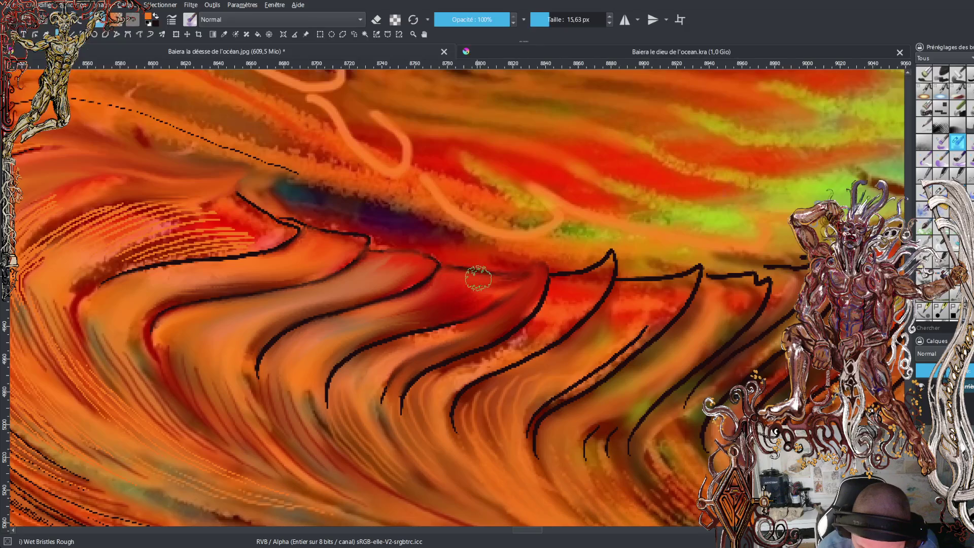
mouse_move(435, 384)
mouse_down()
mouse_move(575, 299)
mouse_move(560, 281)
mouse_move(593, 235)
mouse_up()
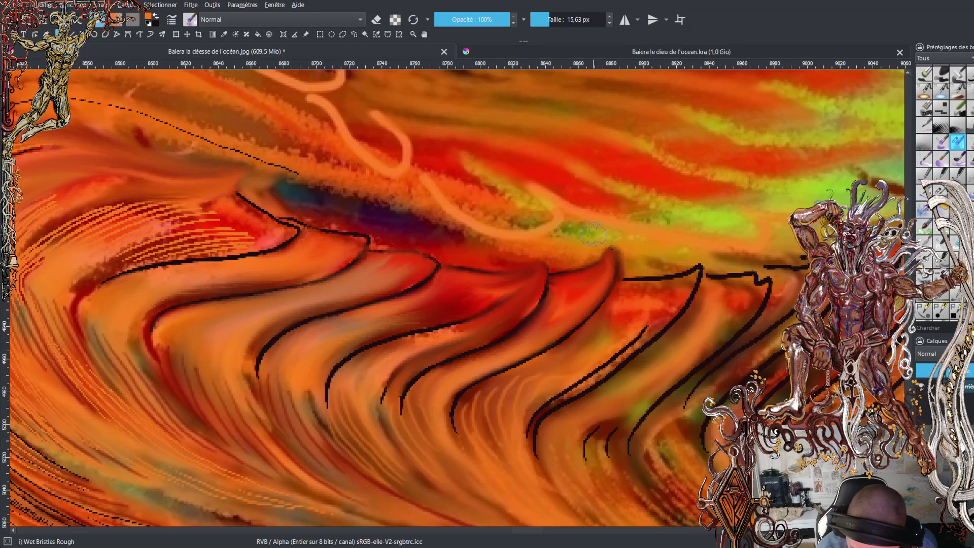
mouse_move(560, 351)
mouse_down()
mouse_move(443, 403)
mouse_move(523, 362)
mouse_move(503, 378)
mouse_up()
mouse_move(531, 423)
mouse_down()
mouse_move(553, 392)
mouse_move(666, 307)
mouse_up()
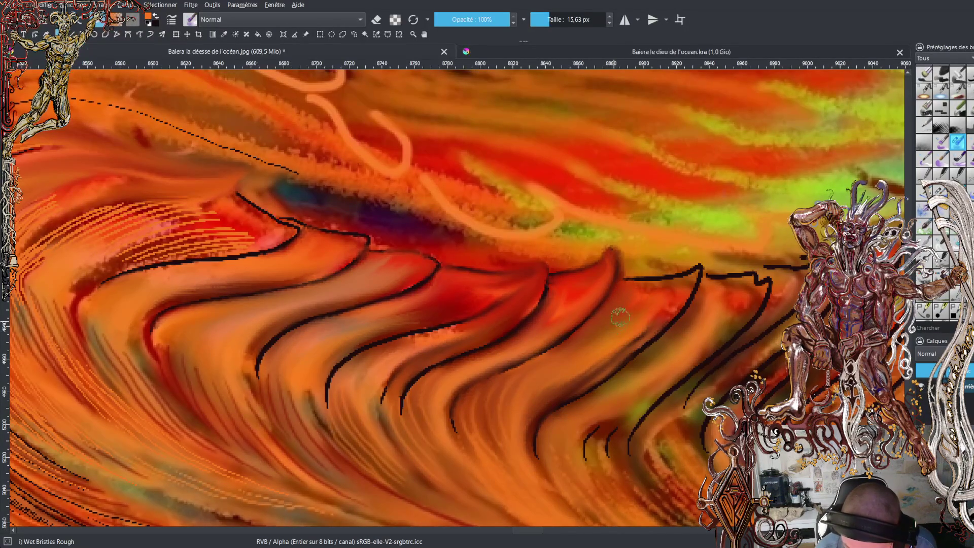
mouse_move(629, 278)
mouse_down()
mouse_move(697, 274)
mouse_move(640, 301)
mouse_up()
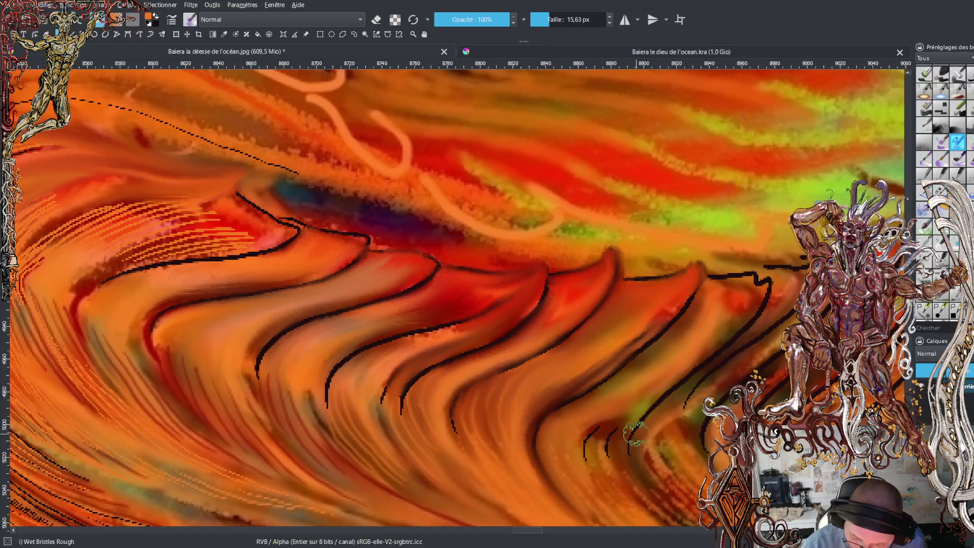
mouse_move(645, 417)
mouse_down()
mouse_move(664, 391)
mouse_move(692, 380)
mouse_move(655, 408)
mouse_move(628, 457)
mouse_up()
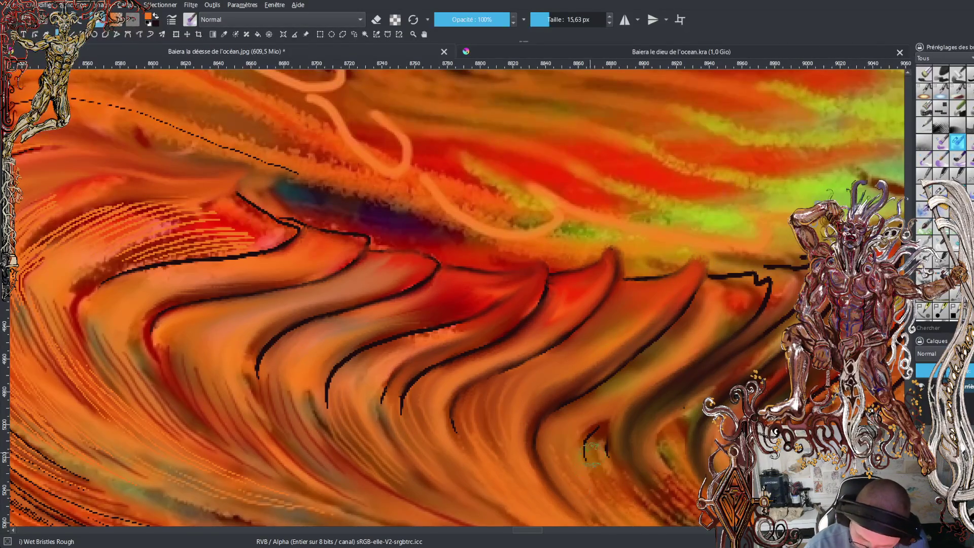
drag(534, 530, 542, 530)
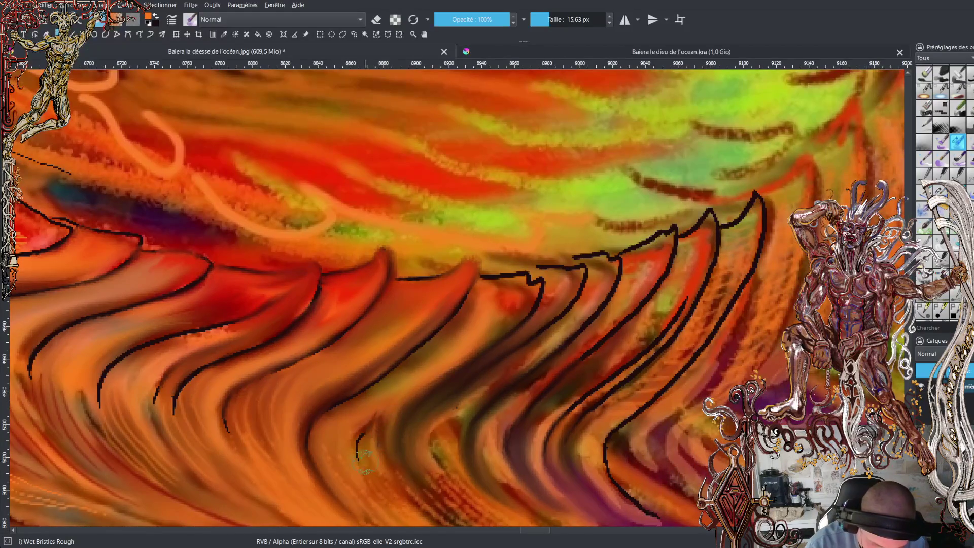
Smear a ridge, blend out the notch in the black ridge line, then zoom out to see the whole painting.
drag(386, 432, 425, 378)
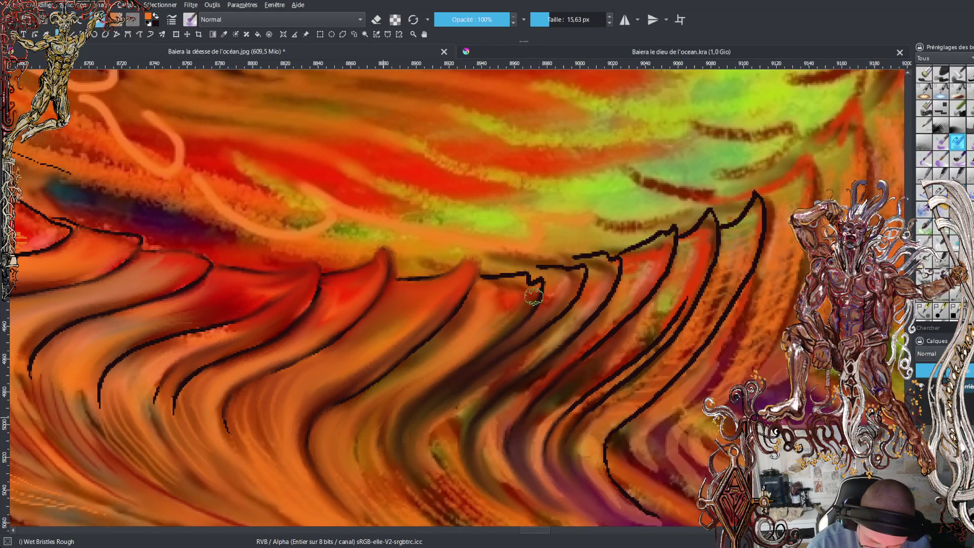
drag(506, 319, 518, 278)
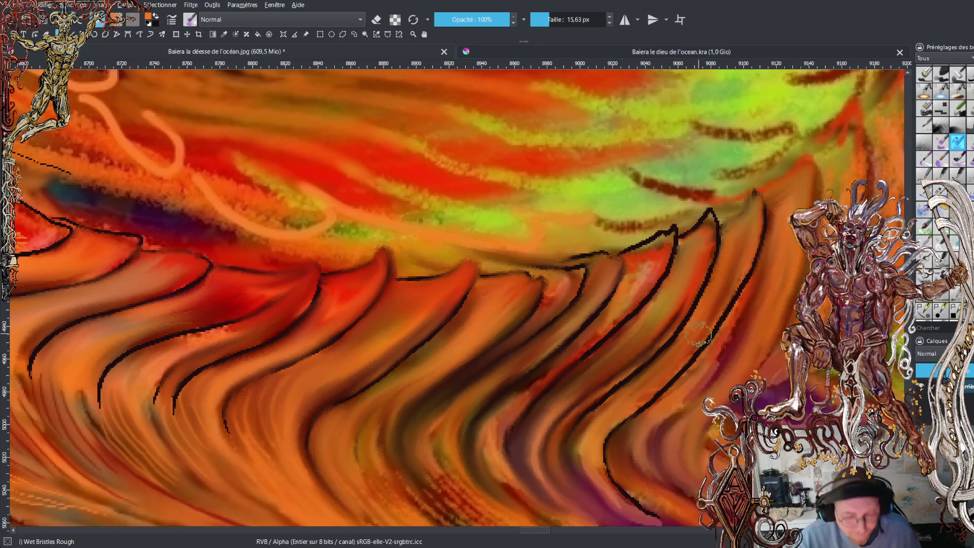
scroll(578, 316, down, 2)
scroll(579, 316, down, 2)
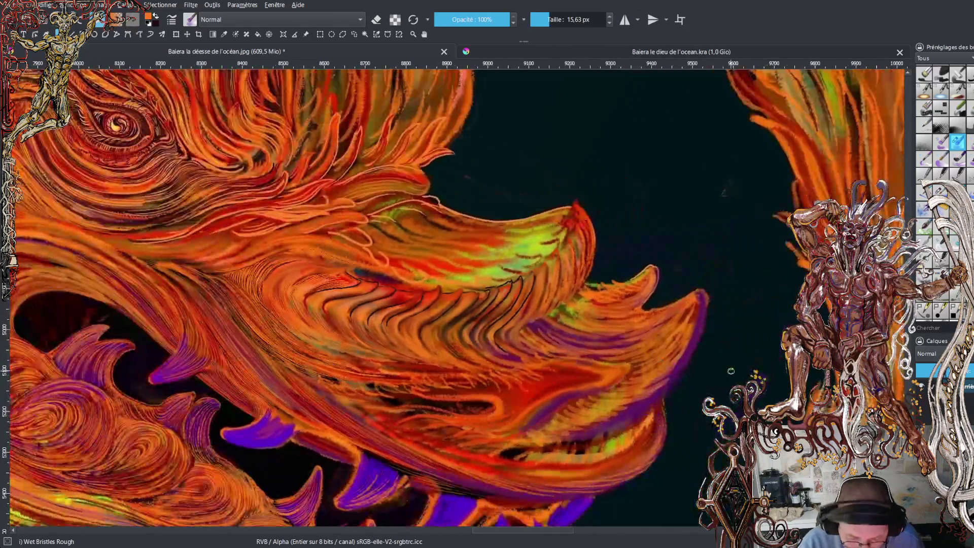
scroll(731, 371, down, 3)
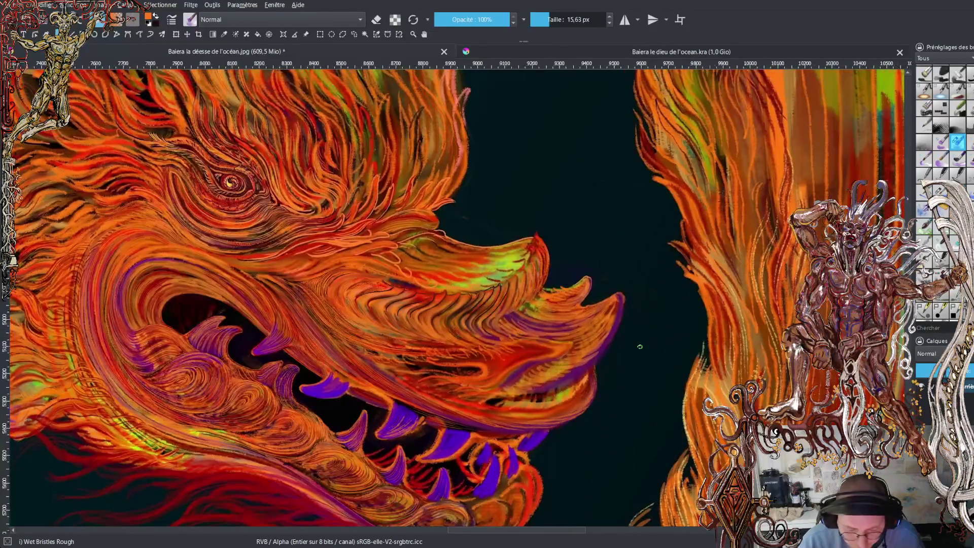
scroll(548, 321, down, 1)
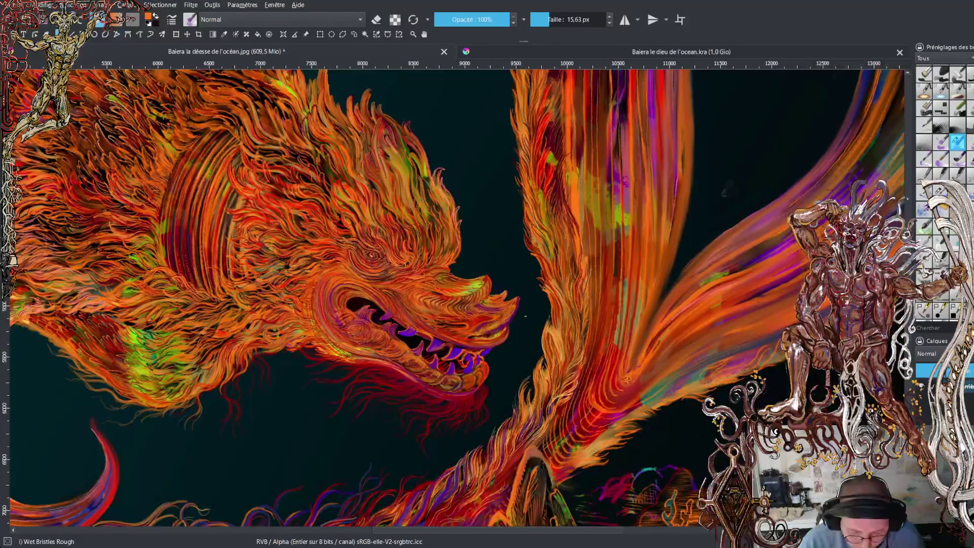
scroll(526, 316, down, 1)
scroll(491, 307, down, 1)
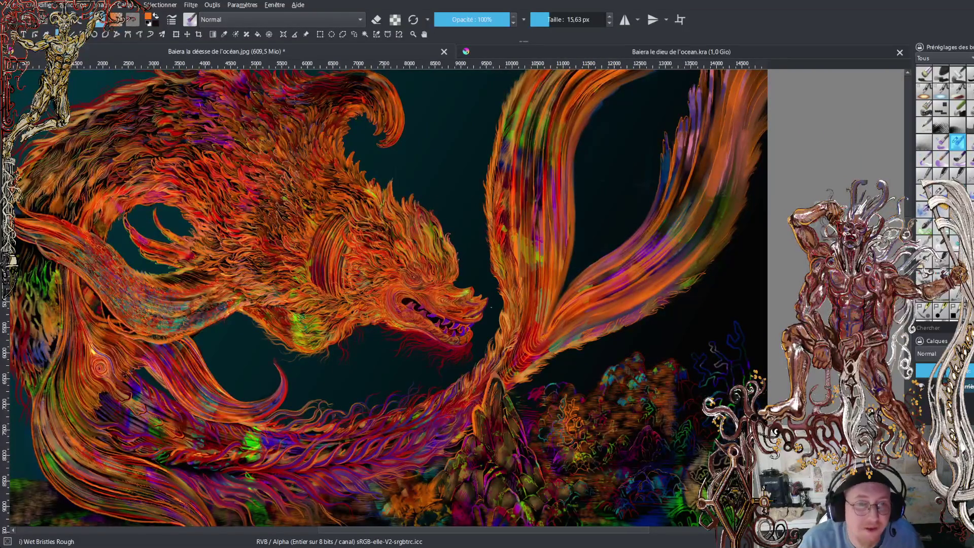
scroll(386, 299, down, 2)
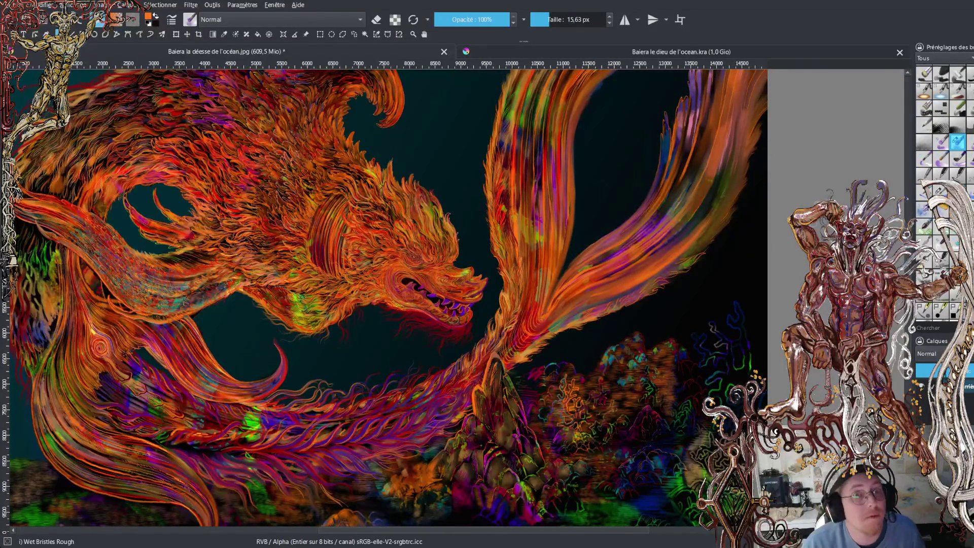
Zoom back in on the mane's ridges and reduce the brush to about 12.13 px.
scroll(462, 298, up, 2)
scroll(462, 298, up, 2)
scroll(463, 297, up, 2)
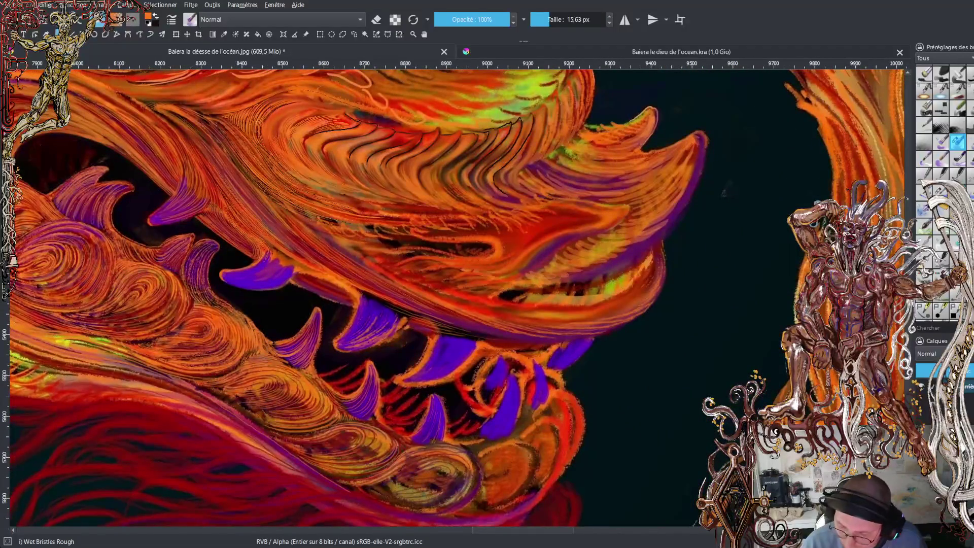
scroll(356, 299, up, 3)
scroll(355, 299, up, 1)
scroll(355, 298, up, 1)
scroll(355, 299, up, 1)
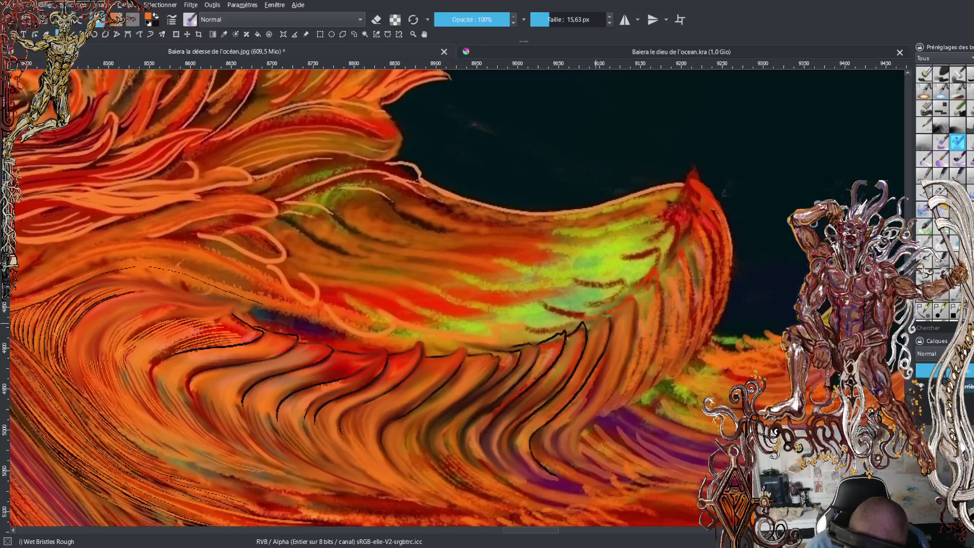
drag(596, 323, 593, 324)
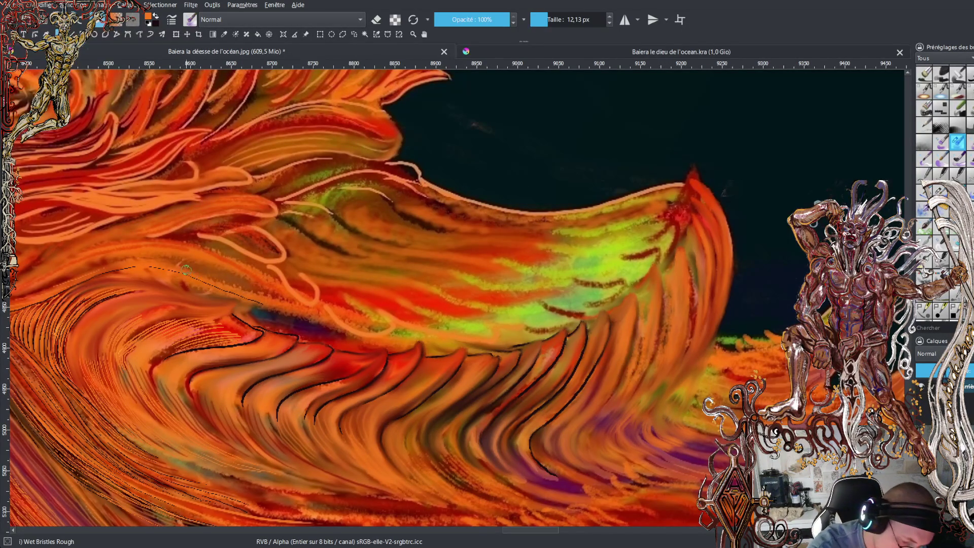
Paint a thin line across the mane ridges, switch to black, and choose the Ink brush 25 preset.
drag(218, 281, 264, 298)
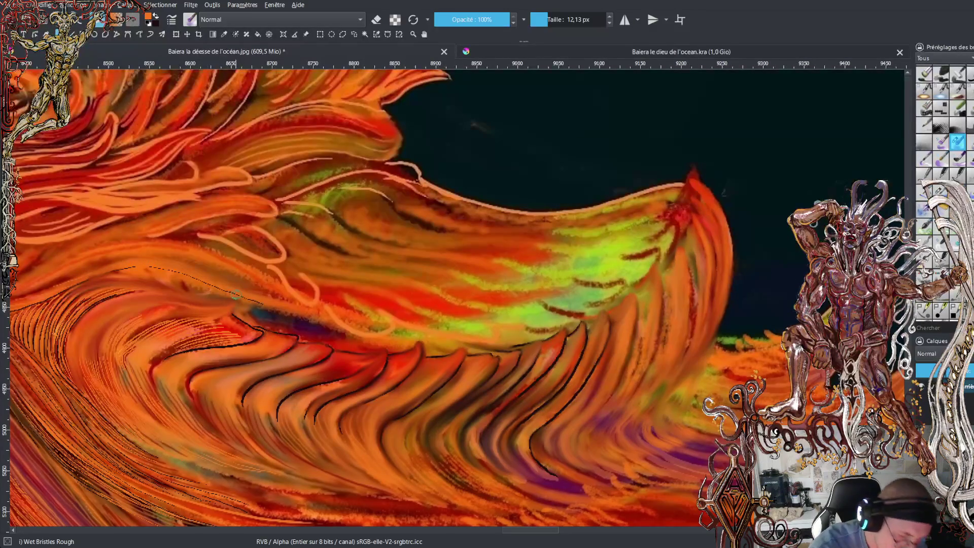
key(x)
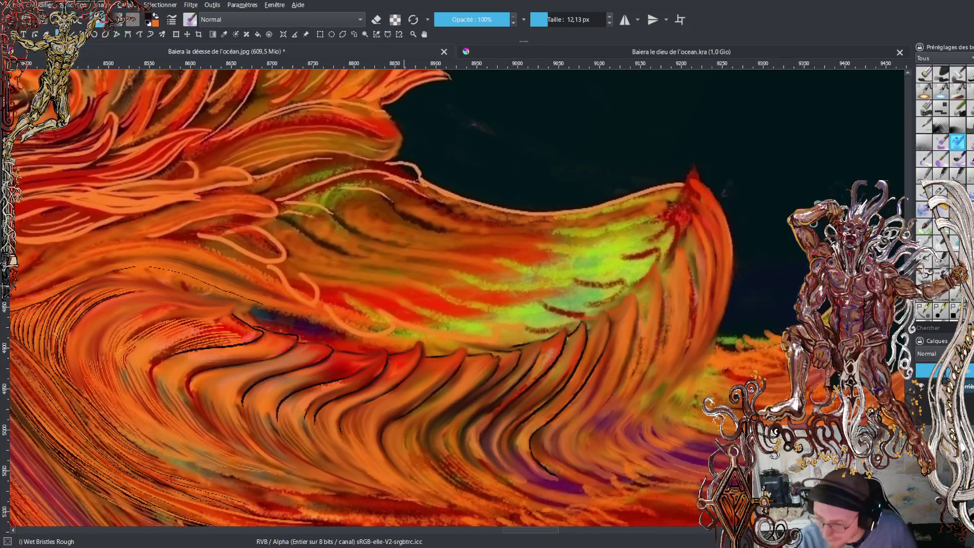
key(slash)
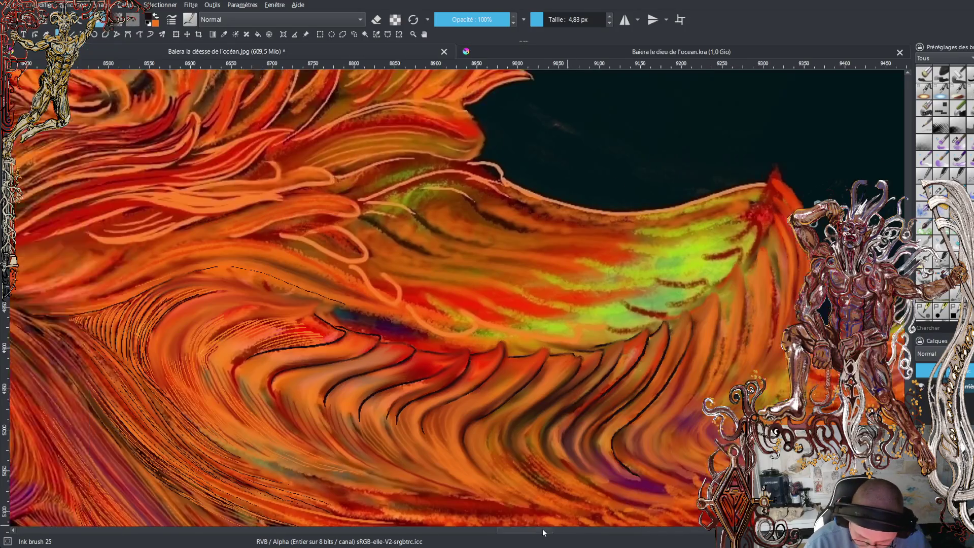
Pan left, zoom in, and ink two fine black lines along the hair strands, then zoom out.
drag(554, 530, 524, 534)
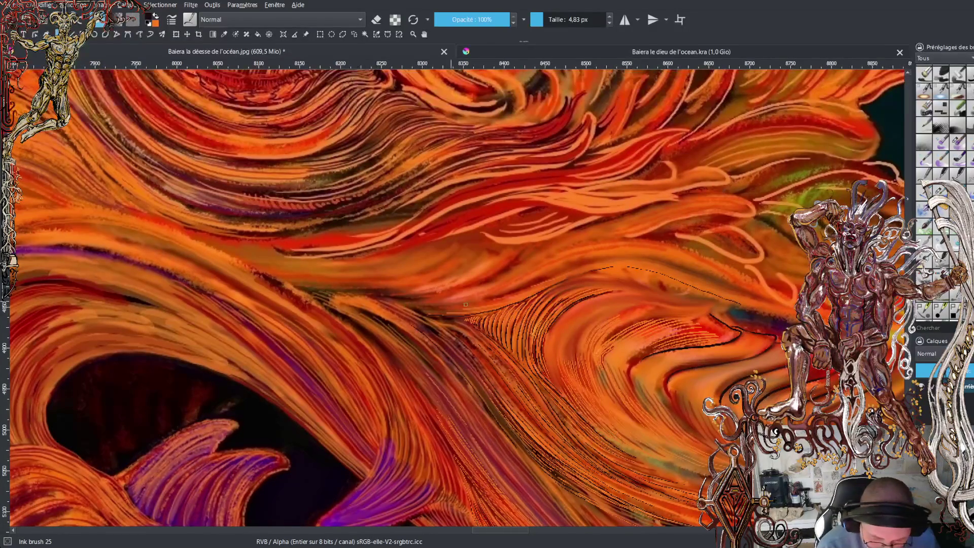
key(plus)
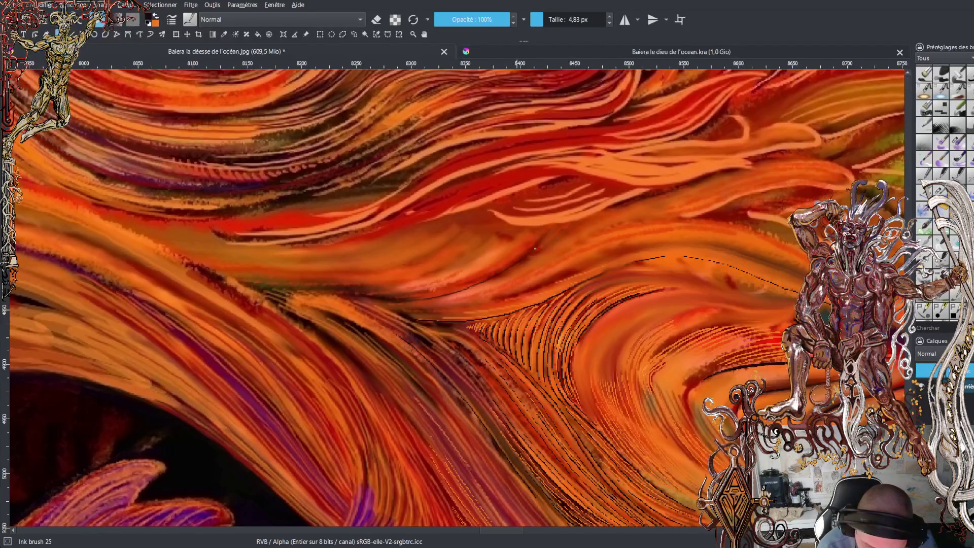
drag(419, 297, 450, 292)
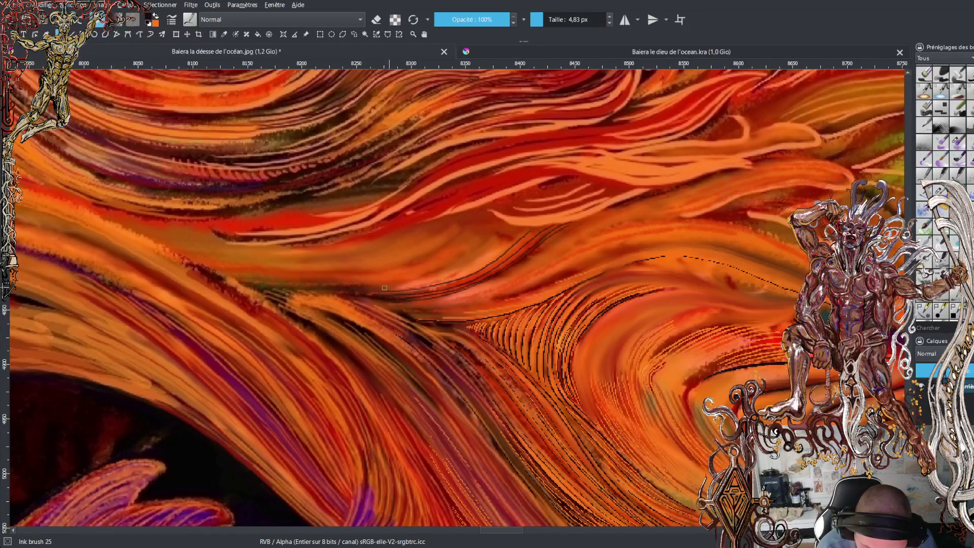
drag(376, 287, 431, 279)
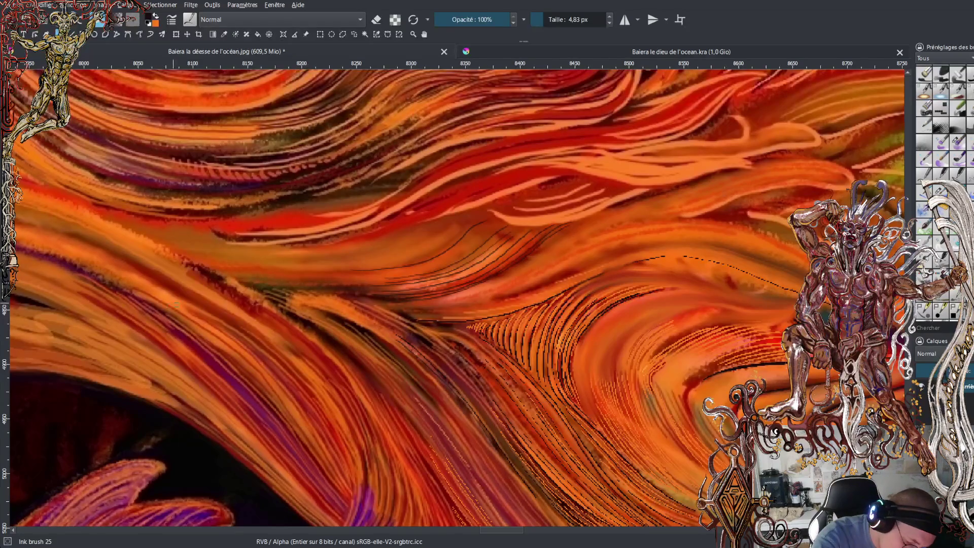
click(211, 310)
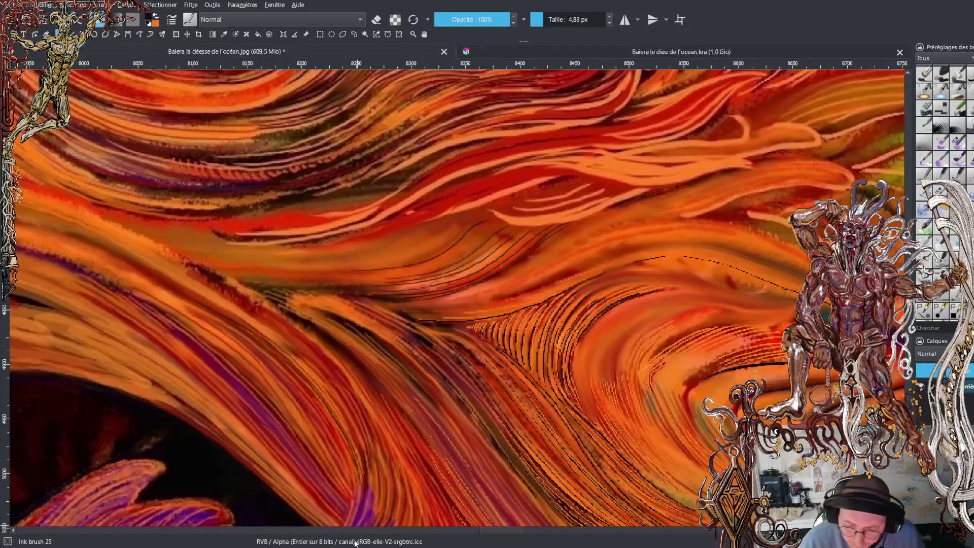
key(minus)
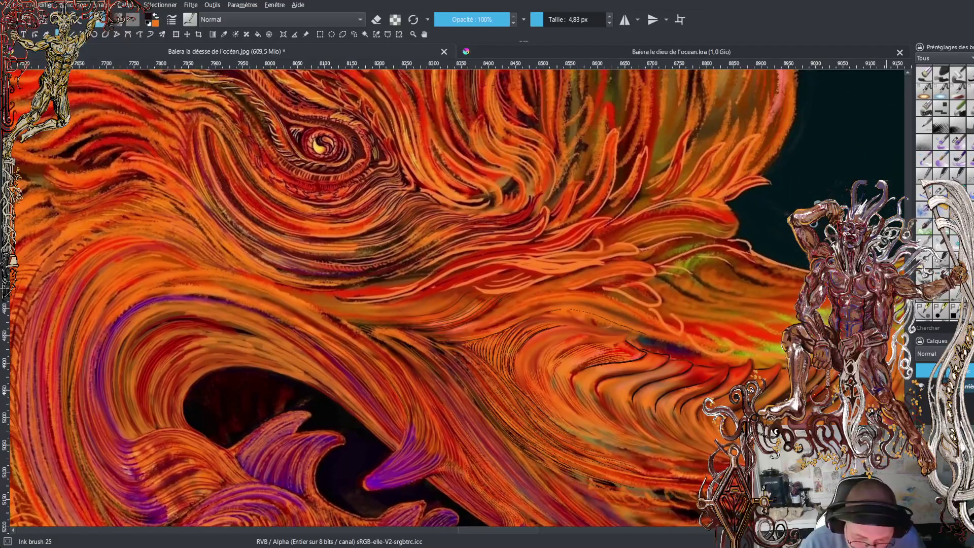
Zoom in and ink several fine black lines rising along the upper hair strands.
key(ctrl+plus)
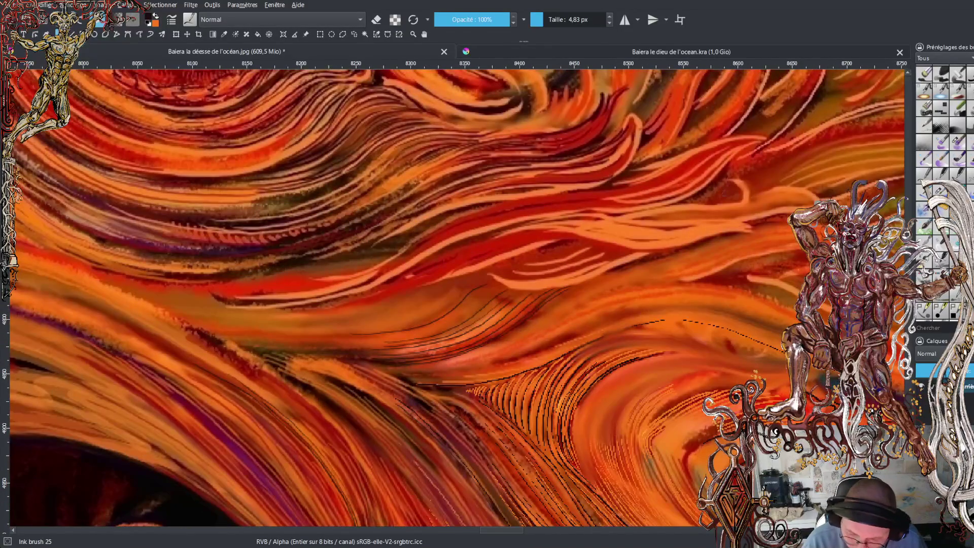
drag(691, 277, 782, 248)
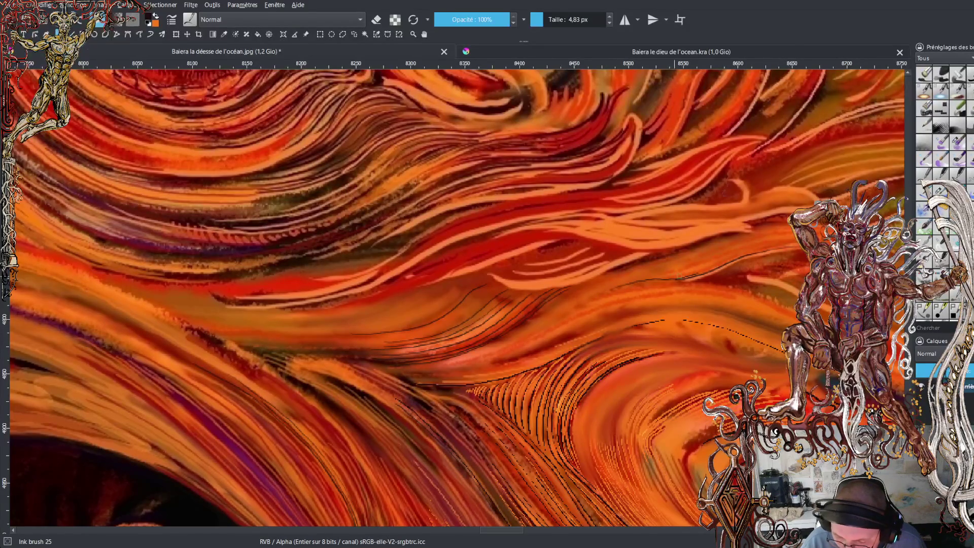
drag(747, 252, 783, 244)
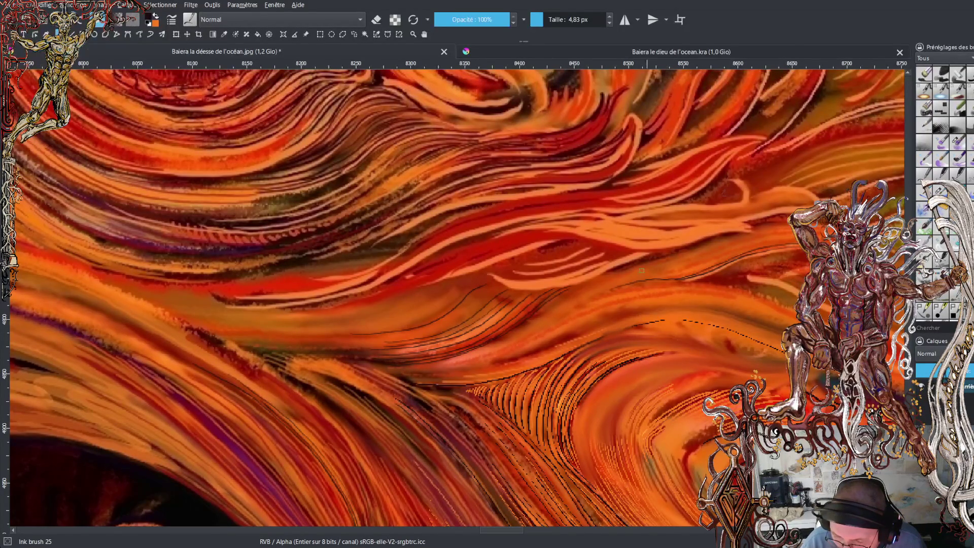
drag(578, 299, 638, 276)
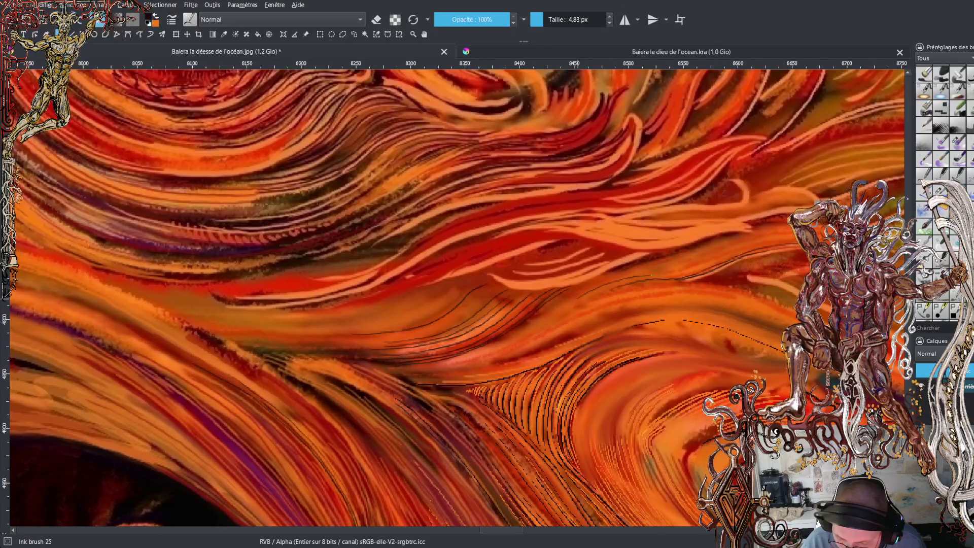
drag(720, 261, 790, 240)
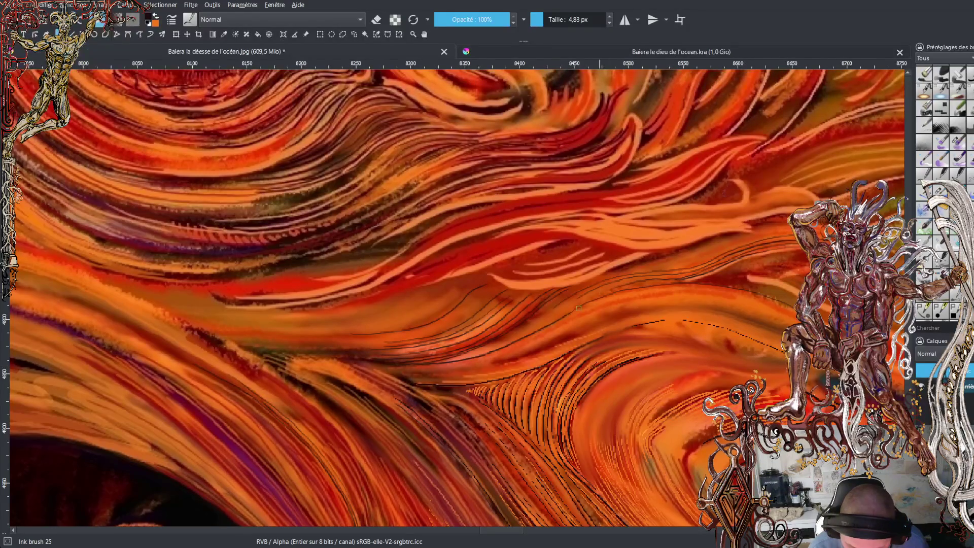
Add long curved parallel ink lines following the lower hair strands.
drag(470, 360, 553, 327)
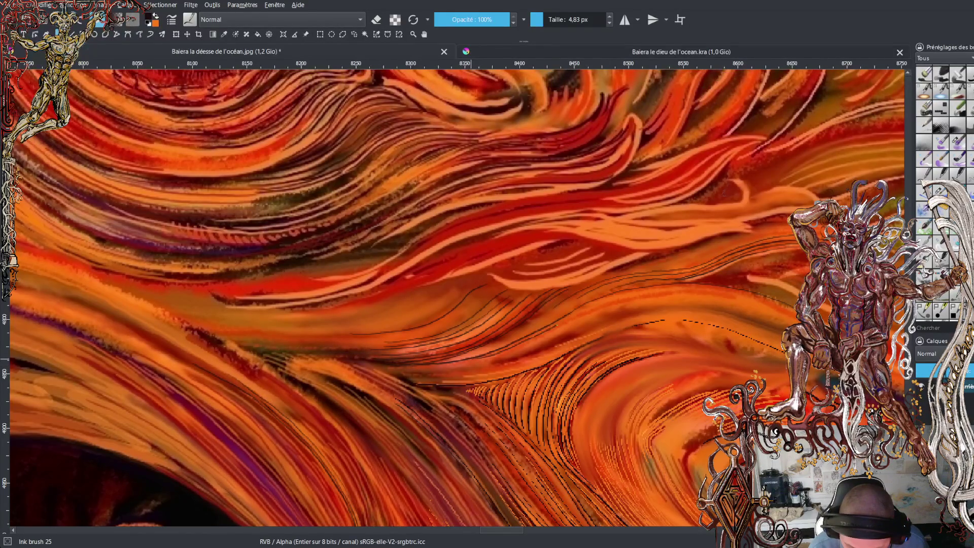
drag(471, 359, 780, 303)
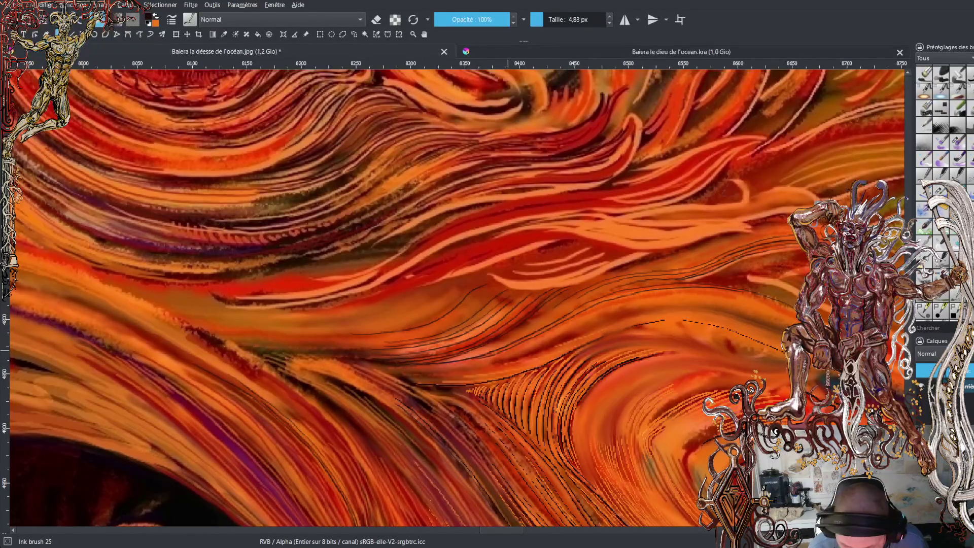
drag(508, 349, 746, 298)
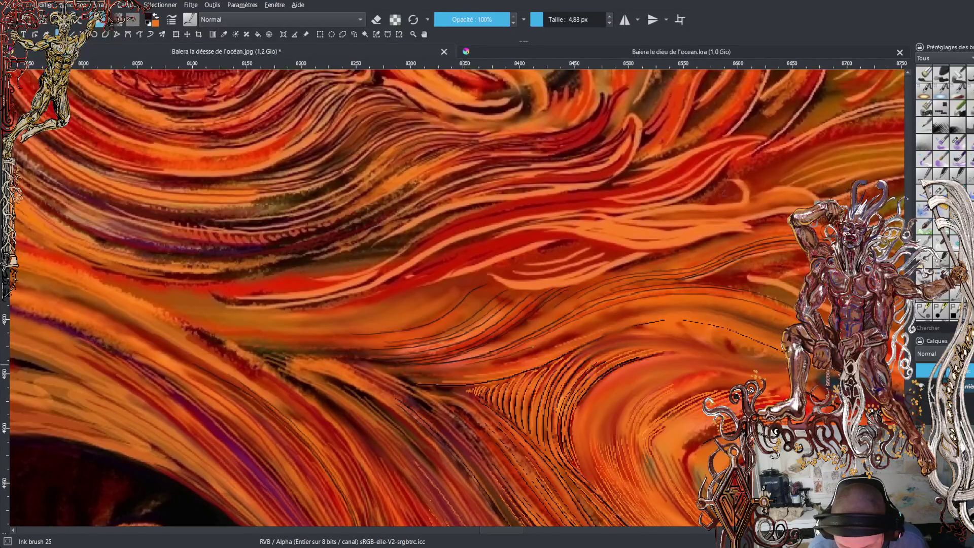
drag(626, 310, 764, 314)
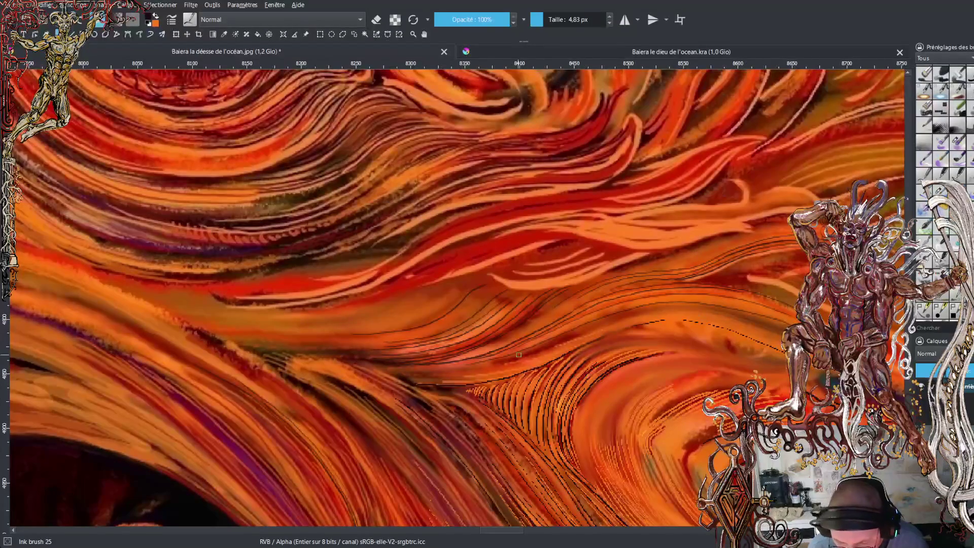
mouse_move(552, 346)
mouse_down()
mouse_move(717, 313)
mouse_move(756, 325)
mouse_up()
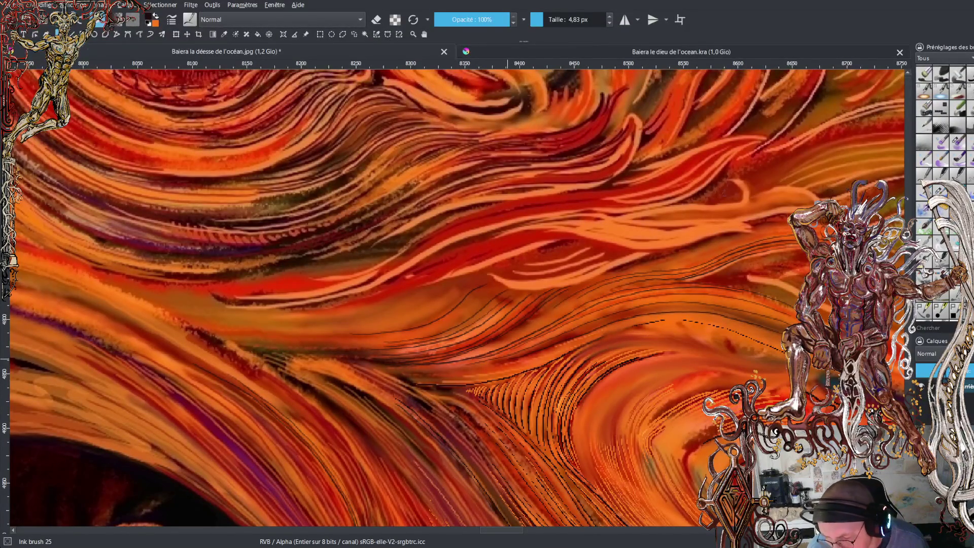